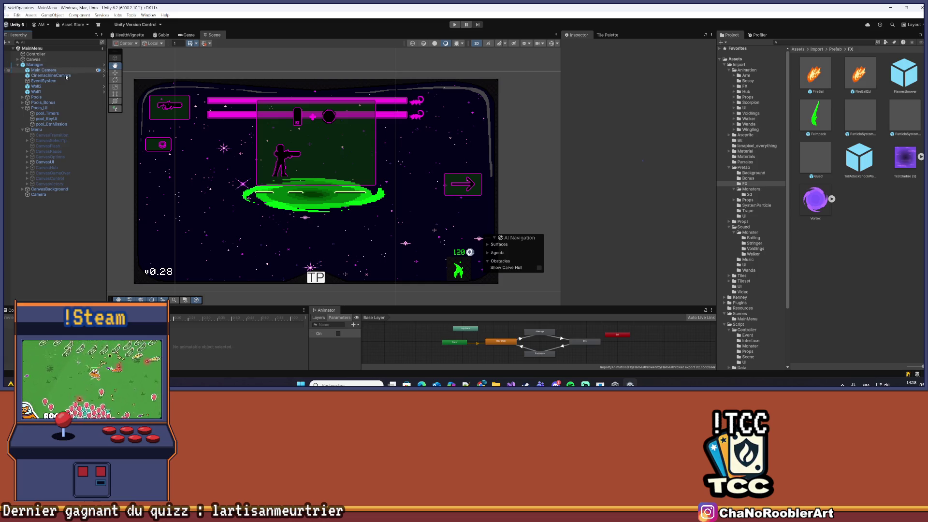
Browse CanvasUI's children, including Inventaire and SecondaryWeapon, then clear the selection.
{"action": "left_click", "coordinate": [27, 161]}
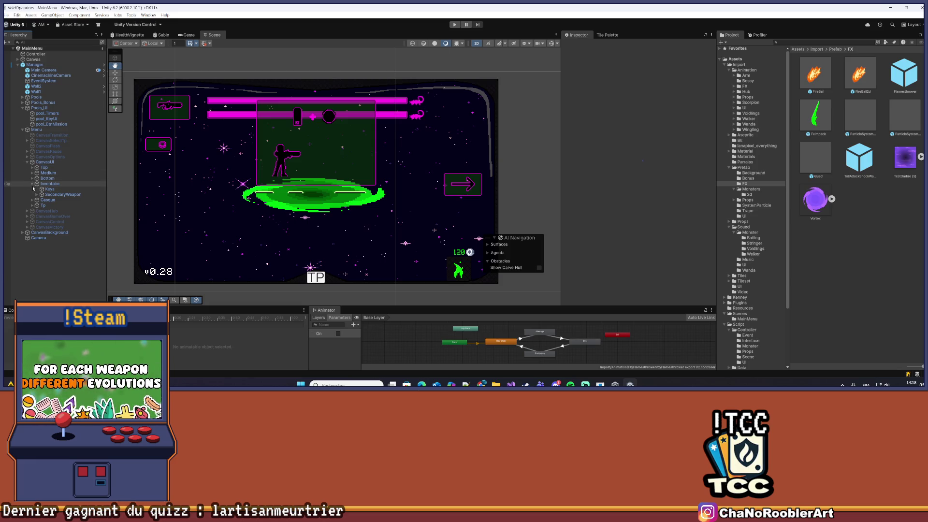
{"action": "left_click", "coordinate": [32, 184]}
{"action": "left_click", "coordinate": [46, 162]}
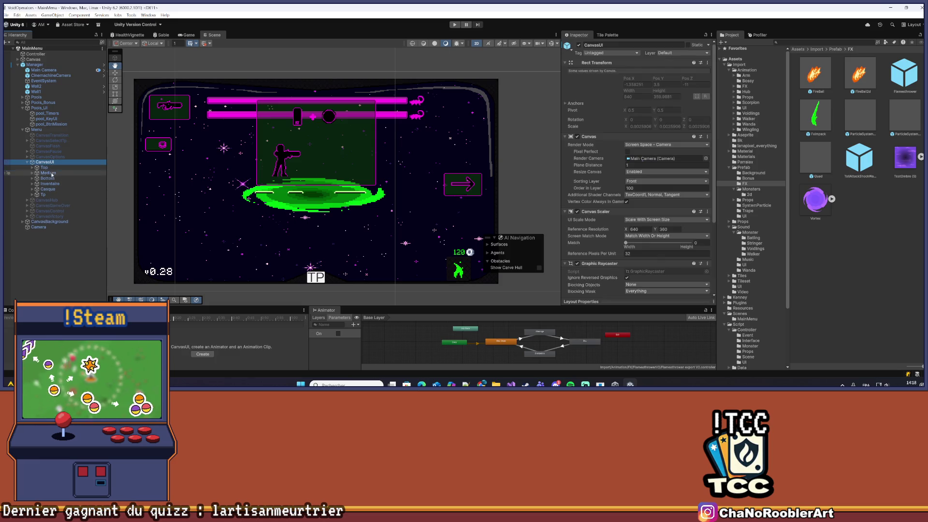
{"action": "left_click", "coordinate": [49, 184]}
{"action": "left_click", "coordinate": [32, 184]}
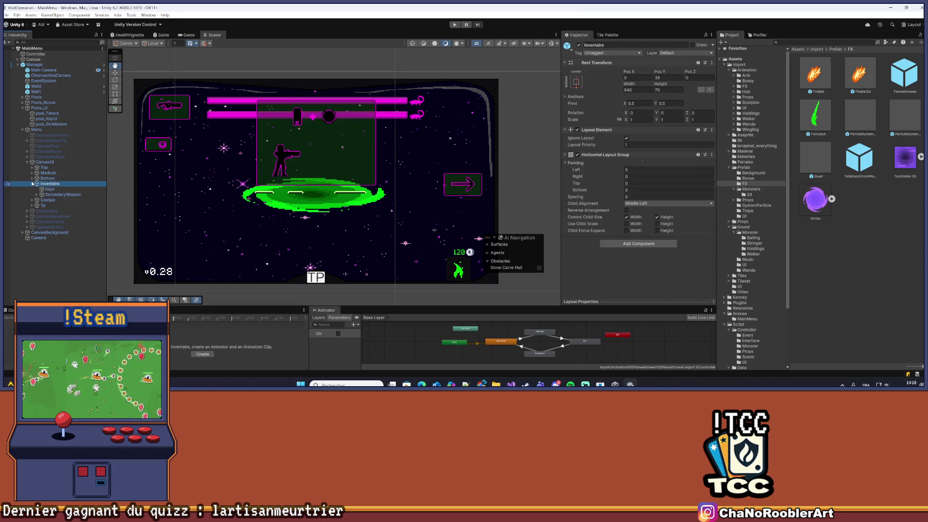
{"action": "left_click", "coordinate": [37, 195]}
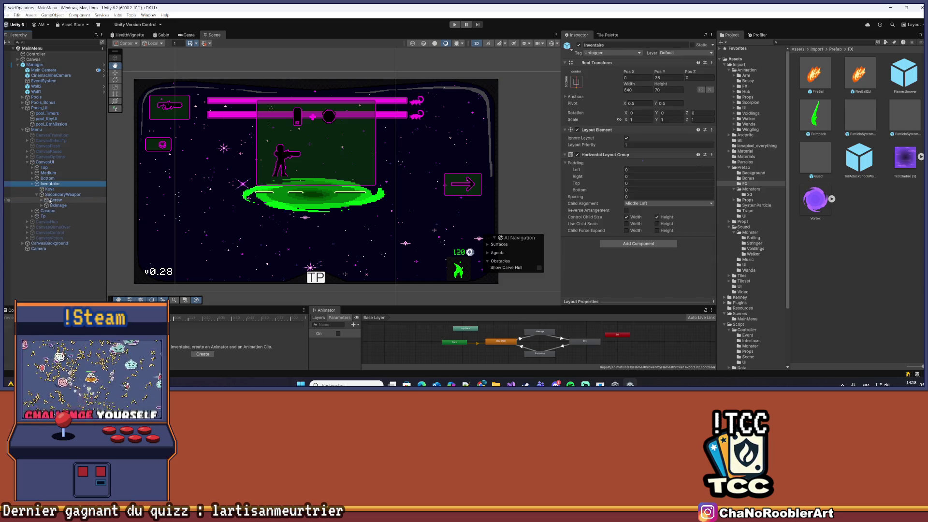
{"action": "left_click", "coordinate": [62, 194]}
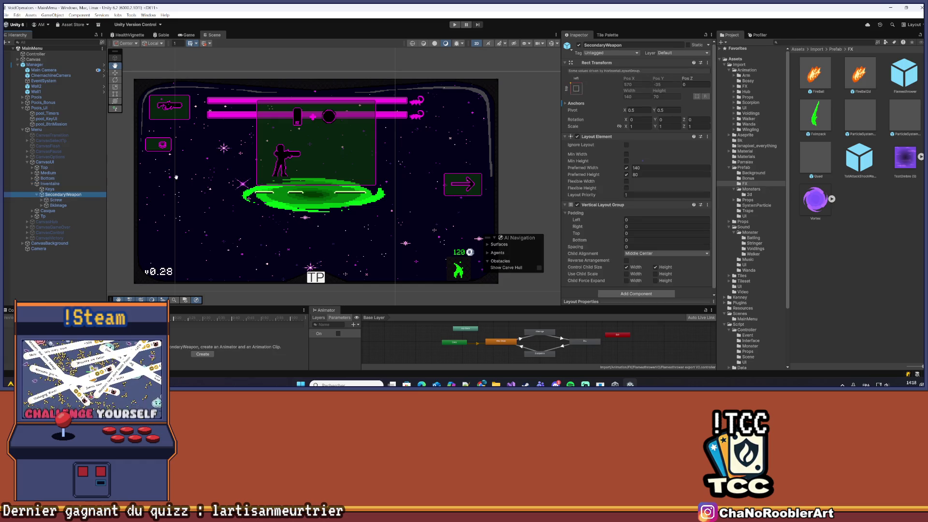
{"action": "left_click", "coordinate": [46, 163]}
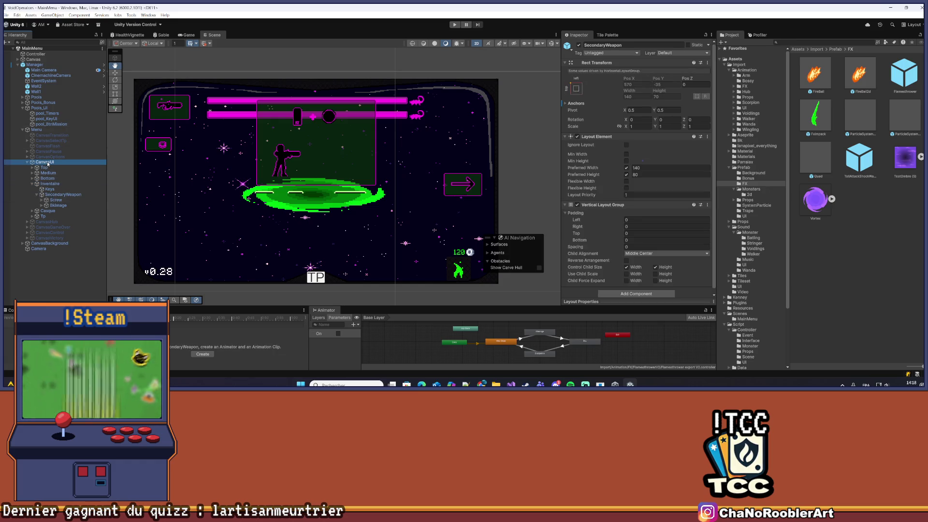
{"action": "left_click", "coordinate": [48, 271]}
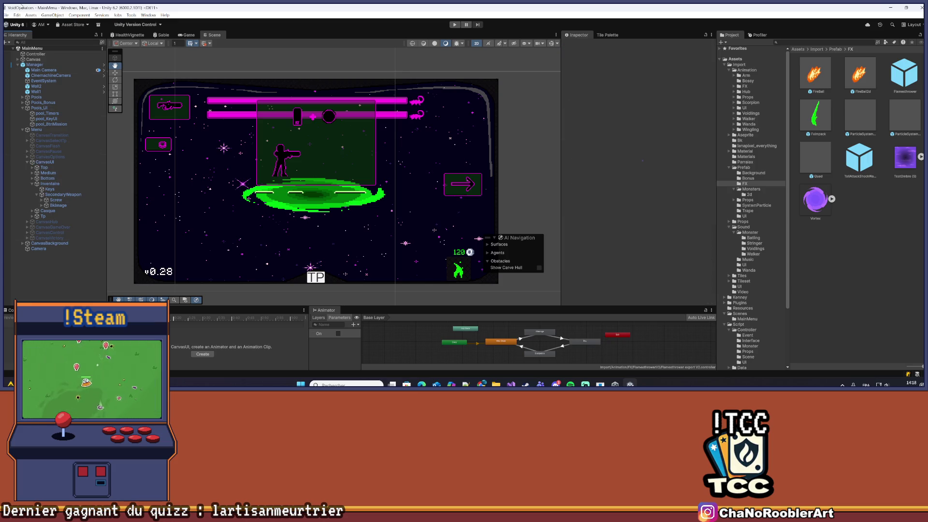
Expand Pools_Bonus and Pools to list every pool object, such as pool_FlamesThrower.
{"action": "left_click", "coordinate": [6, 15]}
{"action": "left_click", "coordinate": [6, 15]}
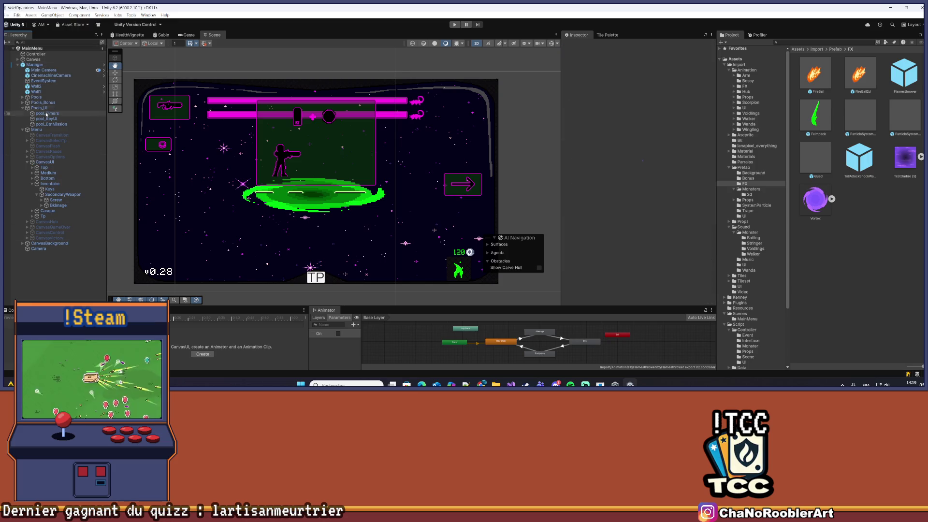
{"action": "left_click", "coordinate": [22, 103]}
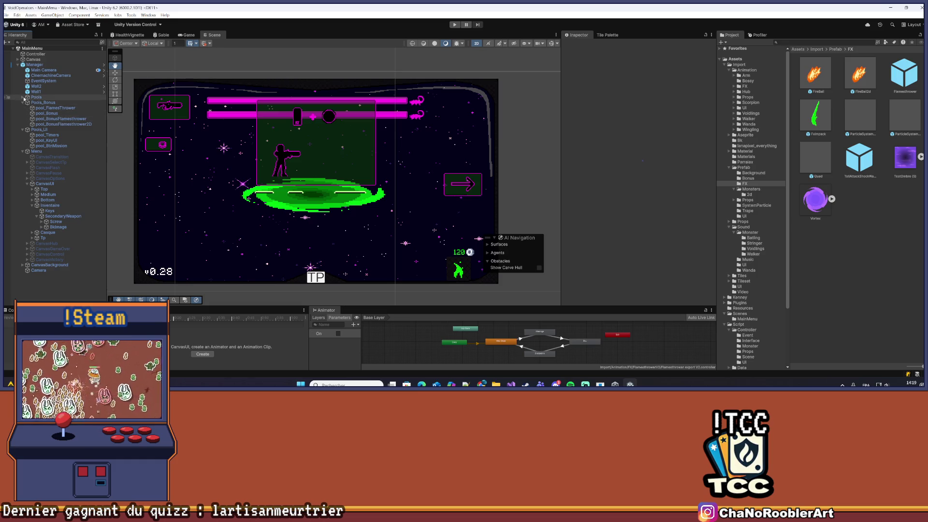
{"action": "left_click", "coordinate": [24, 97]}
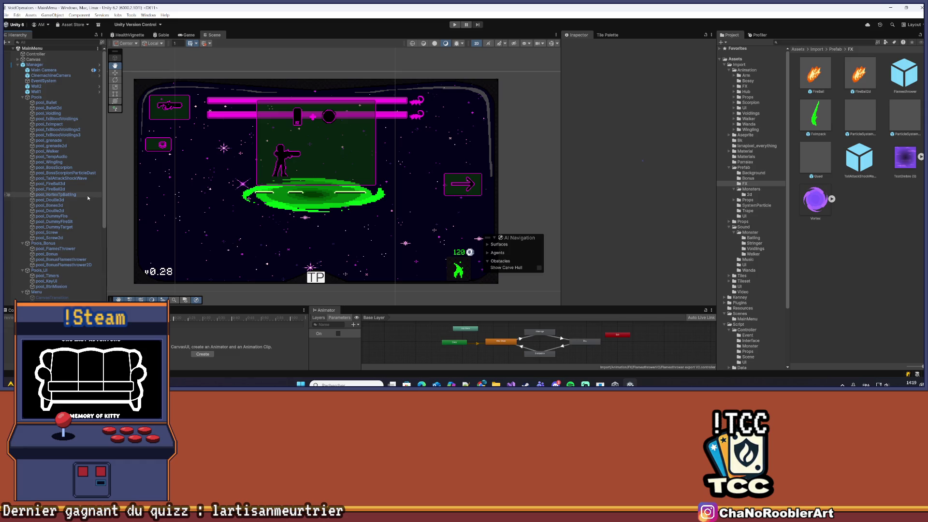
{"action": "scroll", "coordinate": [88, 198], "scroll_direction": "down", "scroll_amount": 3}
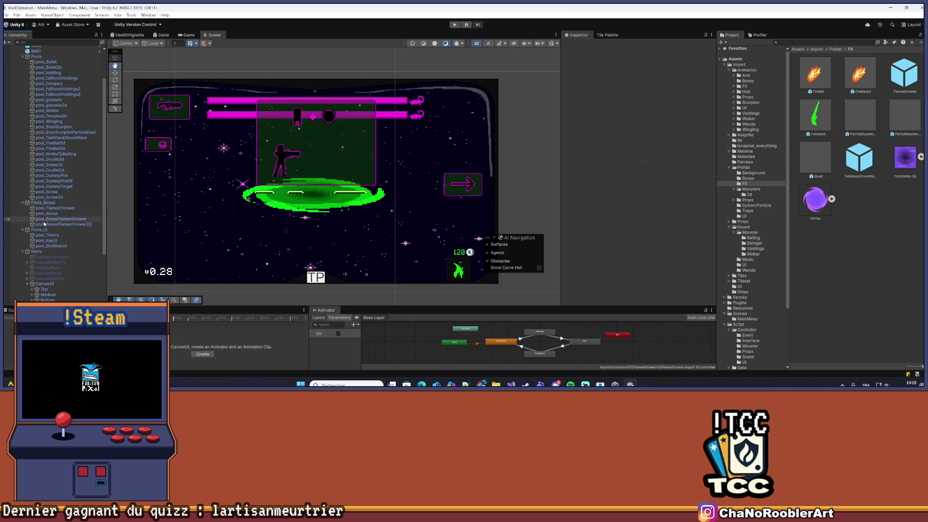
Select Manager and add a new Element 30 to its Pool Manager pools list.
{"action": "left_click", "coordinate": [58, 208]}
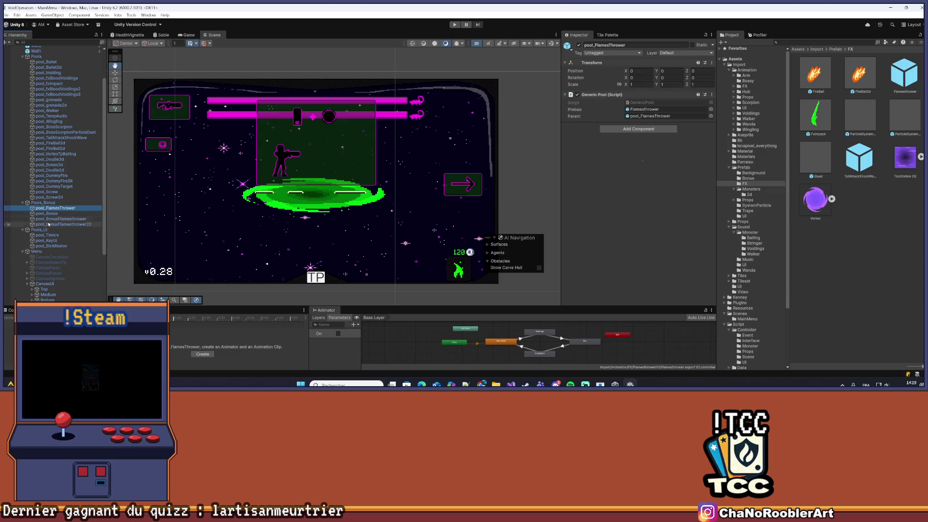
{"action": "scroll", "coordinate": [49, 224], "scroll_direction": "up", "scroll_amount": 3}
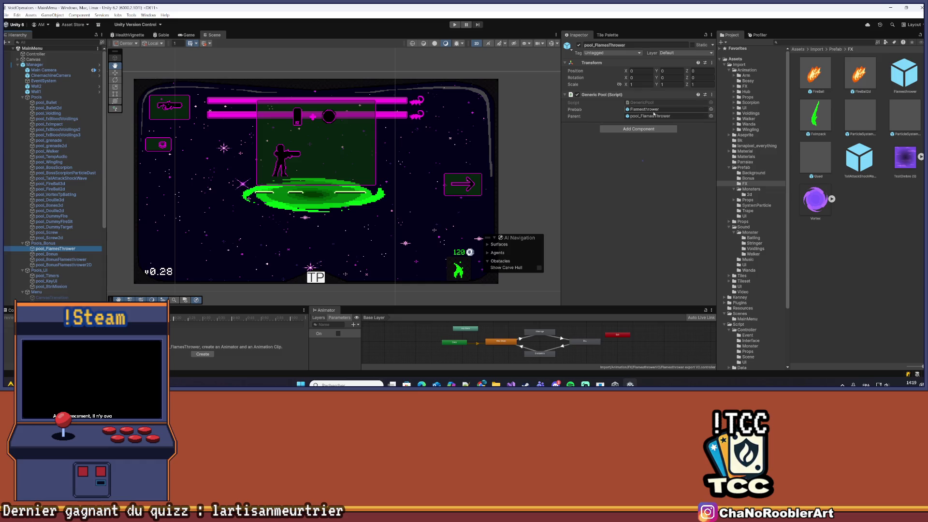
{"action": "left_click", "coordinate": [58, 98]}
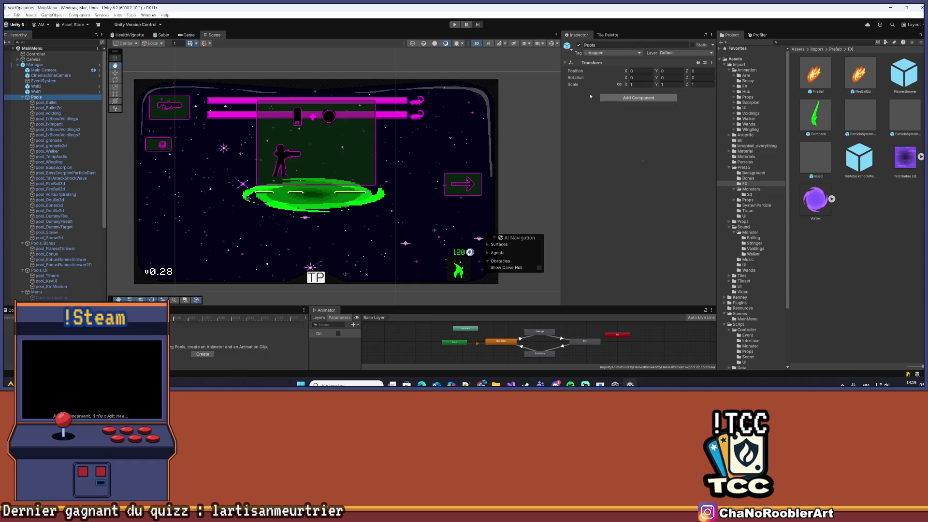
{"action": "left_click", "coordinate": [48, 66]}
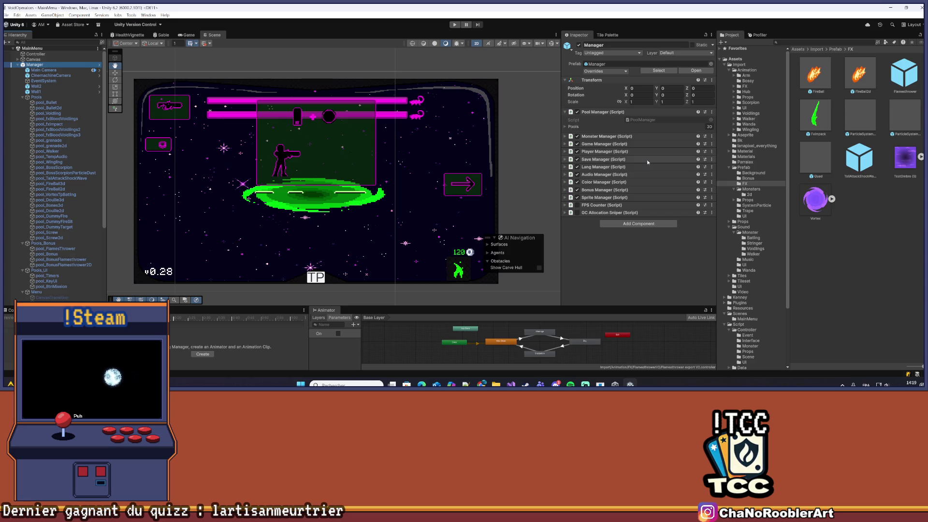
{"action": "left_click", "coordinate": [565, 127]}
{"action": "scroll", "coordinate": [648, 261], "scroll_direction": "down", "scroll_amount": 5}
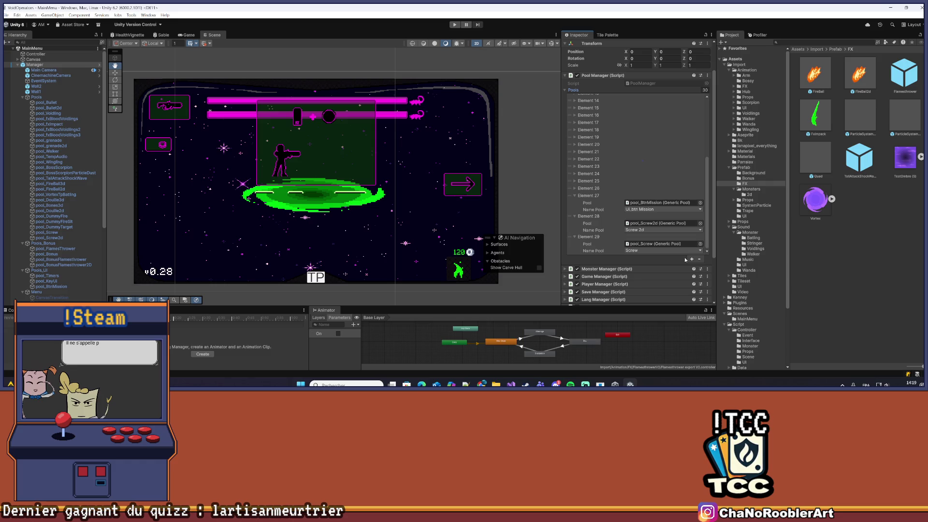
{"action": "left_click", "coordinate": [692, 260]}
{"action": "left_click", "coordinate": [573, 250]}
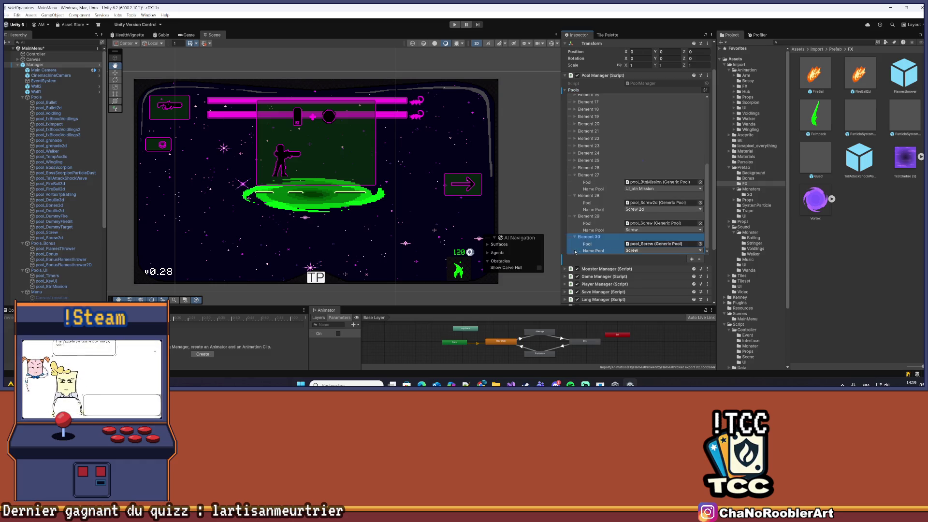
{"action": "scroll", "coordinate": [609, 242], "scroll_direction": "down", "scroll_amount": 2}
Name Element 30's pool Flames Thrower and assign pool_FlamesThrower as its Pool.
{"action": "left_click", "coordinate": [645, 214]}
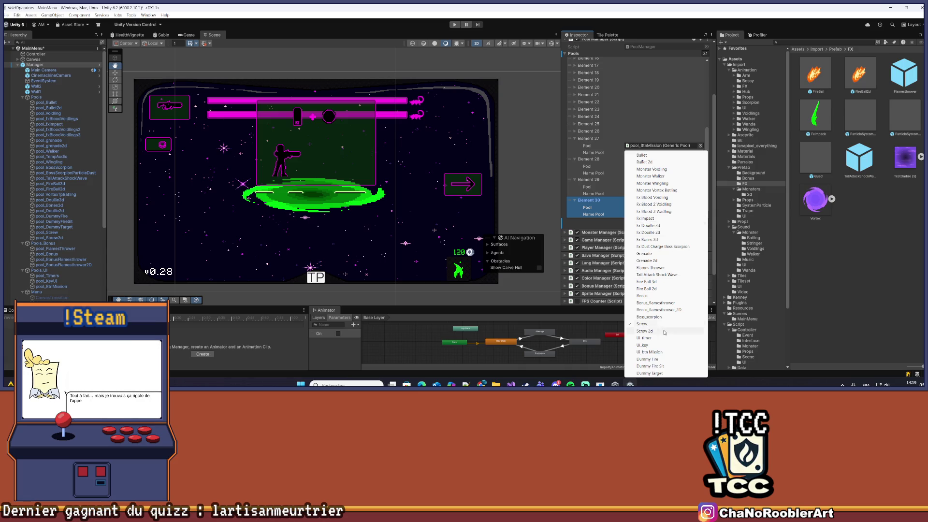
{"action": "left_click", "coordinate": [658, 268]}
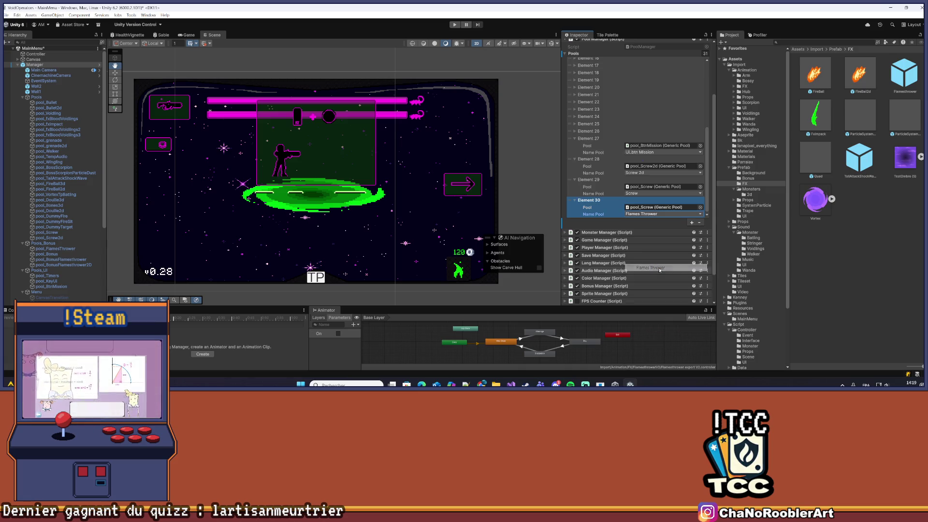
{"action": "scroll", "coordinate": [89, 210], "scroll_direction": "down", "scroll_amount": 4}
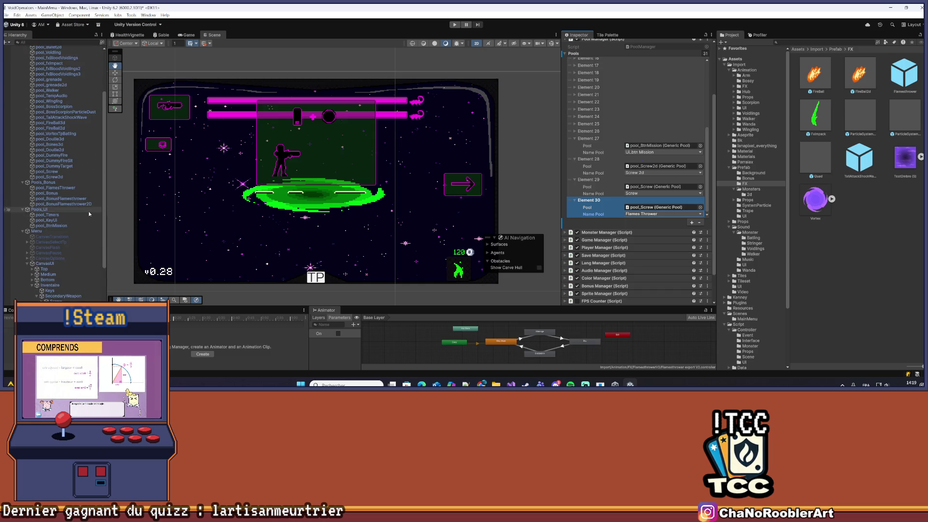
{"action": "left_click_drag", "start_coordinate": [911, 74], "coordinate": [642, 207]}
{"action": "scroll", "coordinate": [69, 196], "scroll_direction": "up", "scroll_amount": 3}
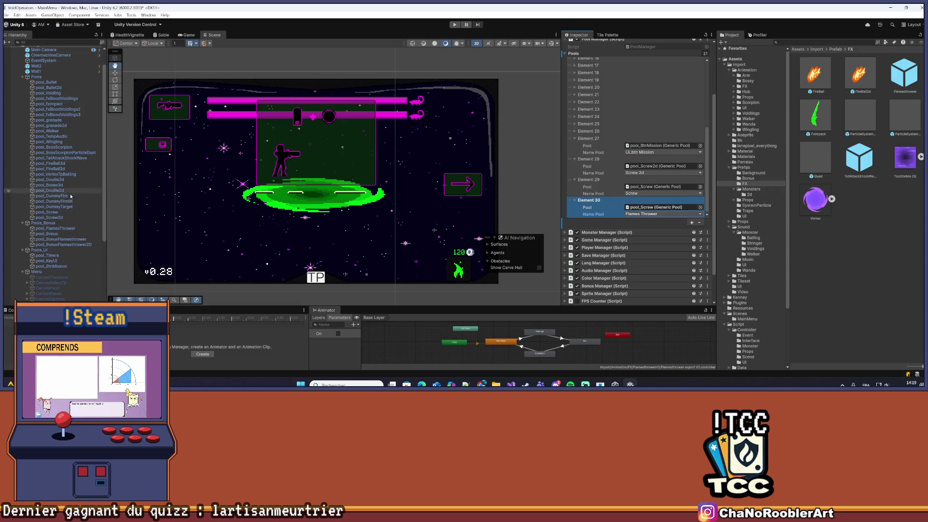
{"action": "left_click_drag", "start_coordinate": [69, 229], "coordinate": [638, 209]}
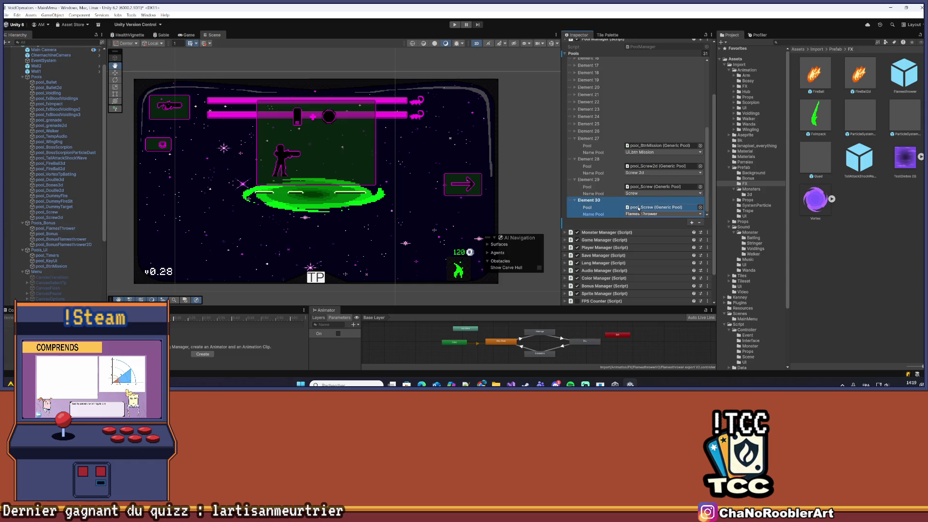
Save the MainMenu scene, then review the Manager prefab's overrides.
{"action": "left_click", "coordinate": [797, 253]}
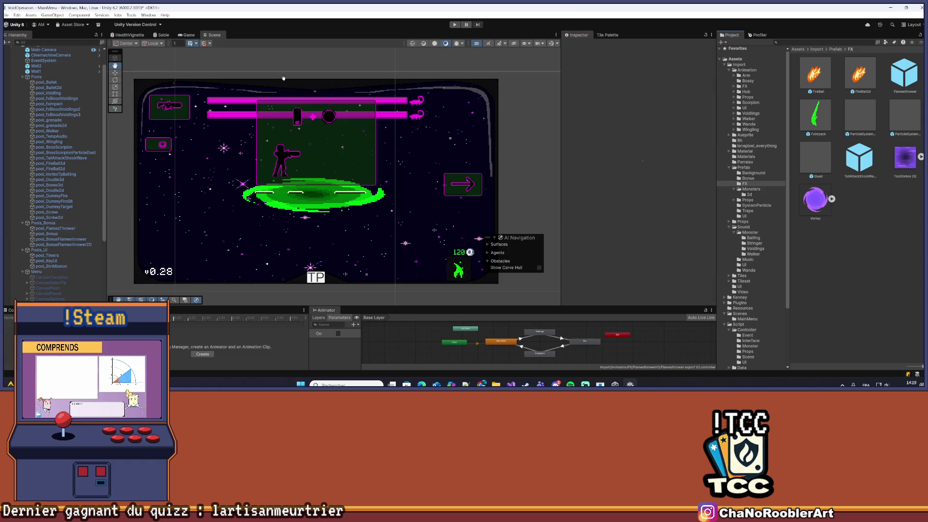
{"action": "left_click", "coordinate": [6, 15]}
{"action": "left_click", "coordinate": [14, 47]}
{"action": "left_click", "coordinate": [35, 64]}
{"action": "left_click", "coordinate": [604, 71]}
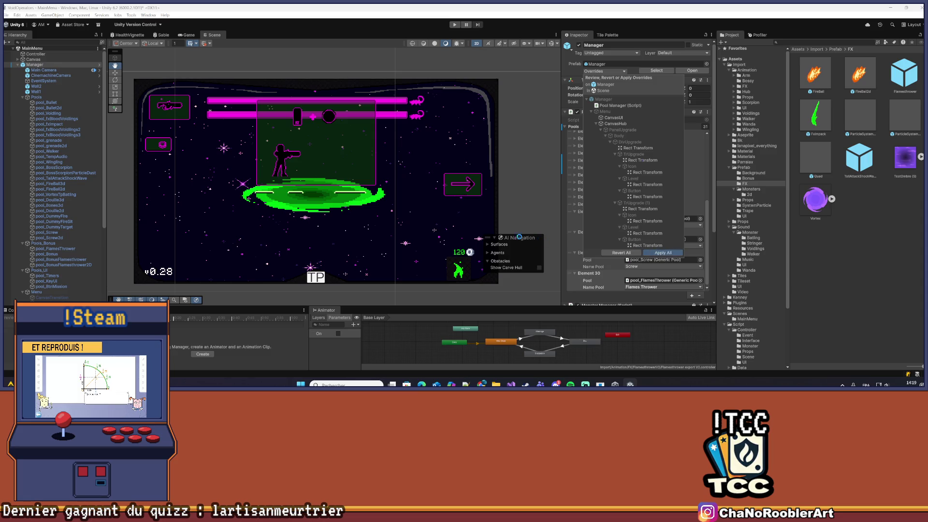
Close the overrides panel without applying and collapse Elements 27 through 30.
{"action": "left_click", "coordinate": [567, 208]}
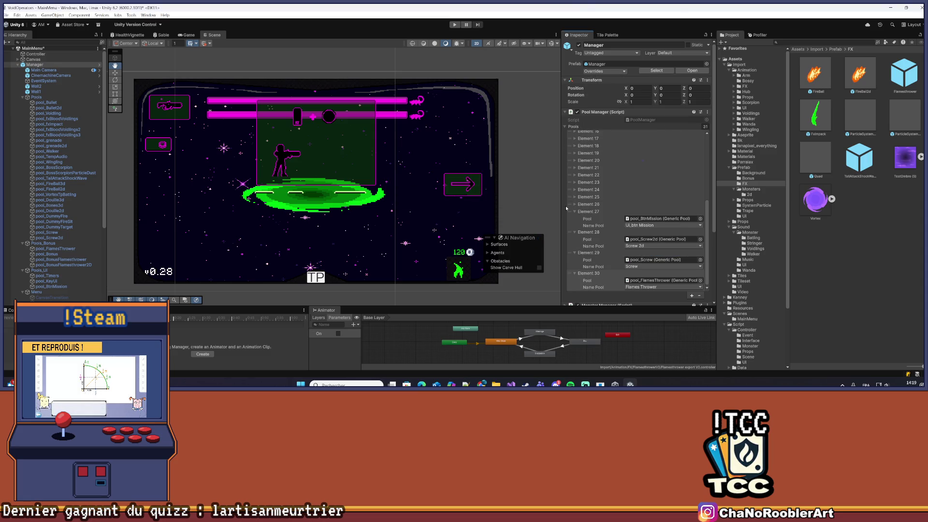
{"action": "scroll", "coordinate": [589, 246], "scroll_direction": "down", "scroll_amount": 3}
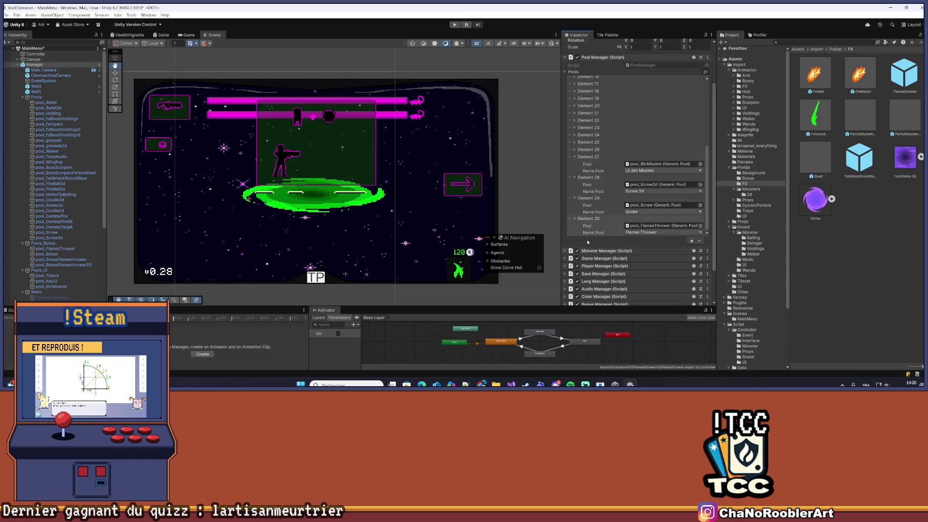
{"action": "left_click", "coordinate": [575, 157]}
{"action": "left_click", "coordinate": [576, 182]}
{"action": "left_click", "coordinate": [576, 199]}
{"action": "left_click", "coordinate": [575, 233]}
Save the MainMenu scene and start Play mode.
{"action": "left_click", "coordinate": [7, 15]}
{"action": "left_click", "coordinate": [29, 52]}
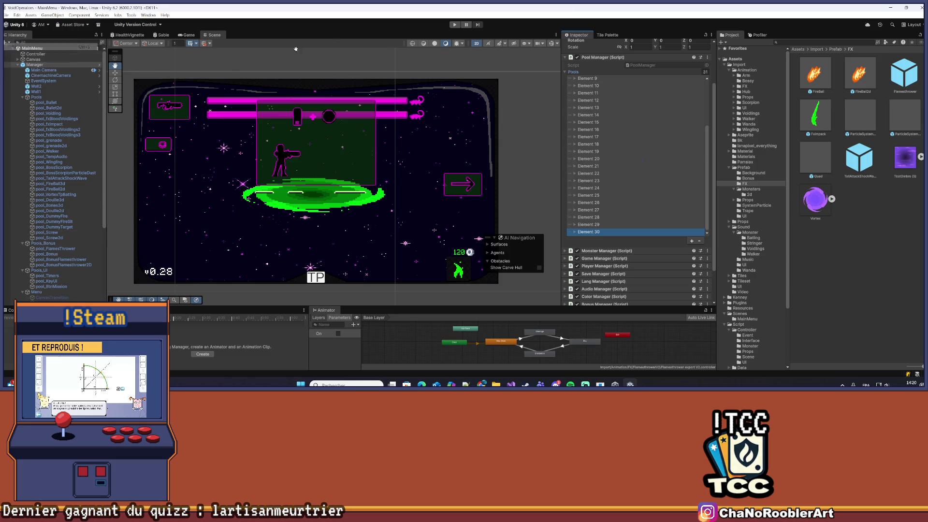
{"action": "left_click", "coordinate": [459, 25]}
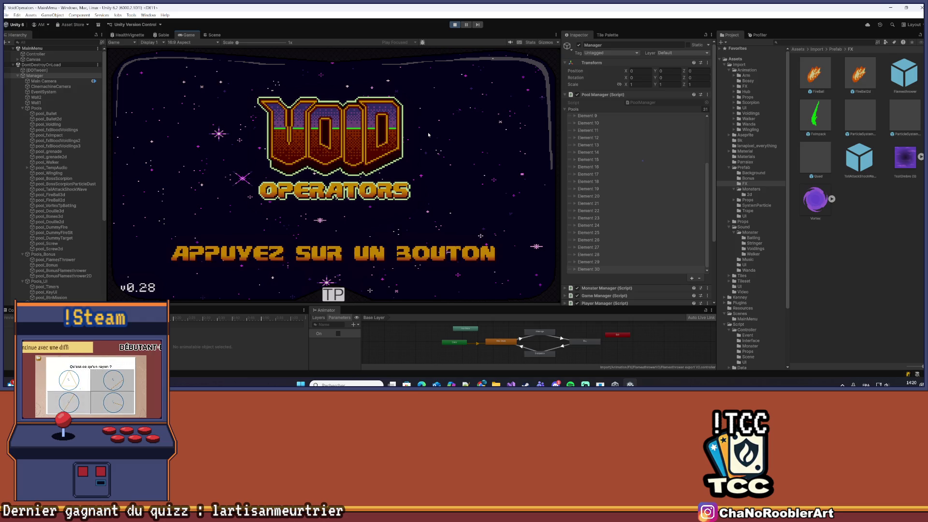
Pass the title screen, choose Continuer, and launch the 3D - 2 mission from the hub.
{"action": "left_click", "coordinate": [435, 150]}
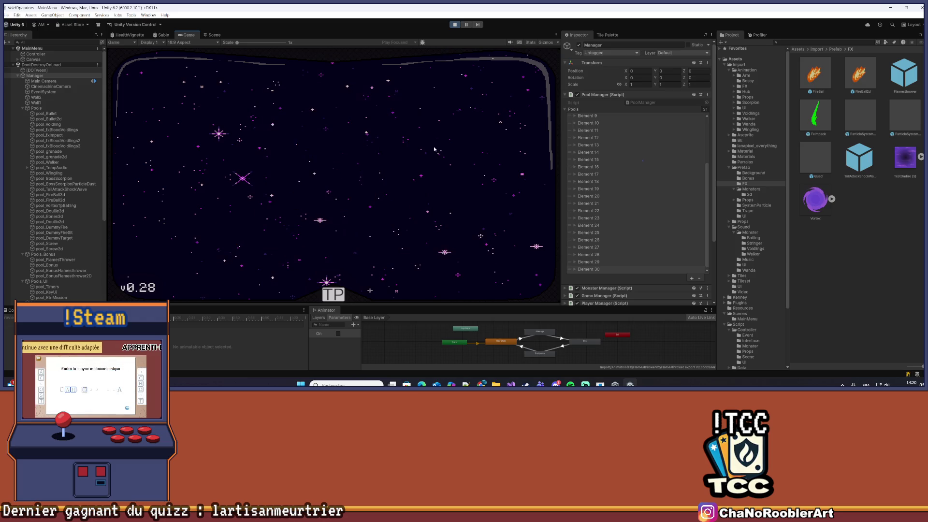
{"action": "left_click", "coordinate": [335, 107]}
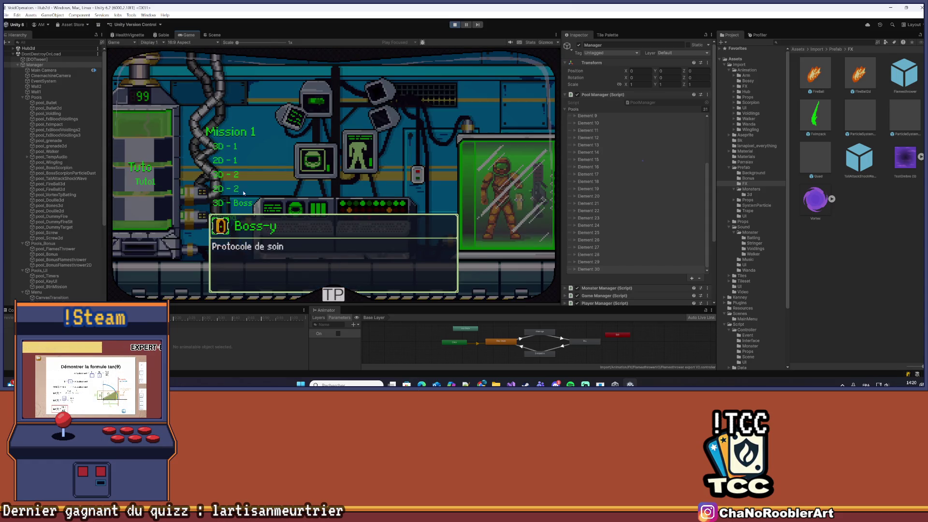
{"action": "left_click", "coordinate": [225, 174]}
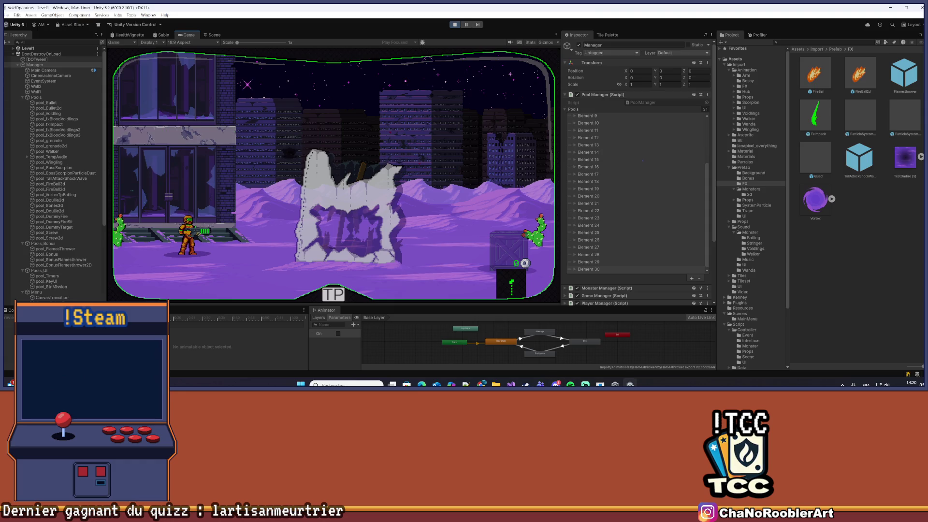
Minimize the browser window and switch back to Unity.
{"action": "left_click", "coordinate": [891, 8]}
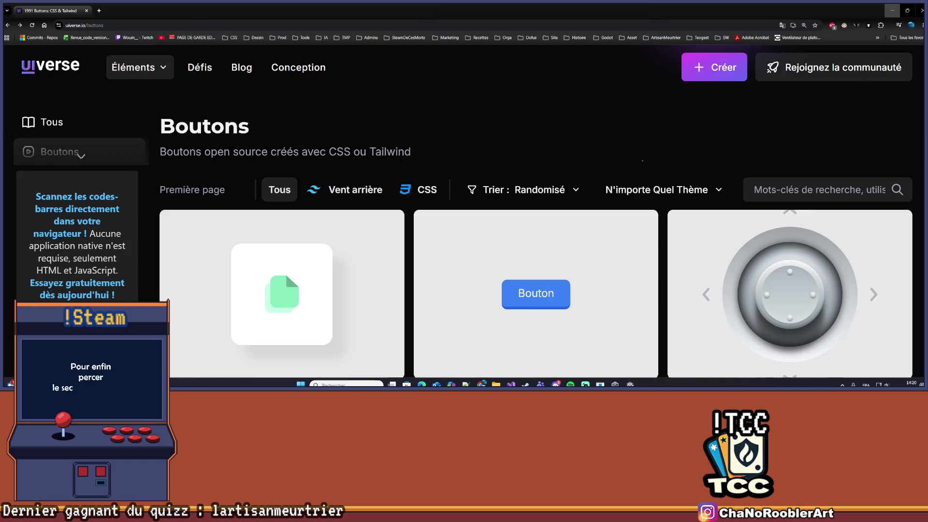
{"action": "left_click", "coordinate": [891, 7]}
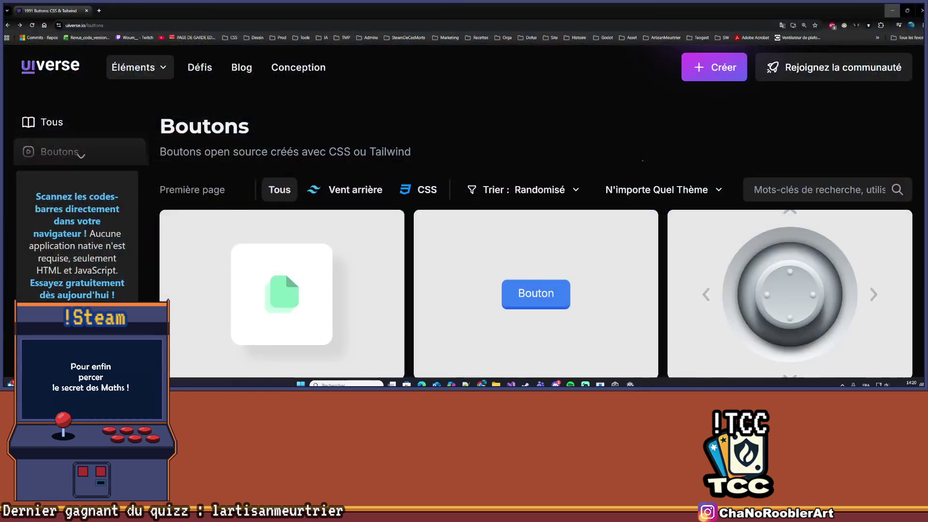
{"action": "key", "text": "alt+Tab"}
{"action": "key", "text": "alt+Tab"}
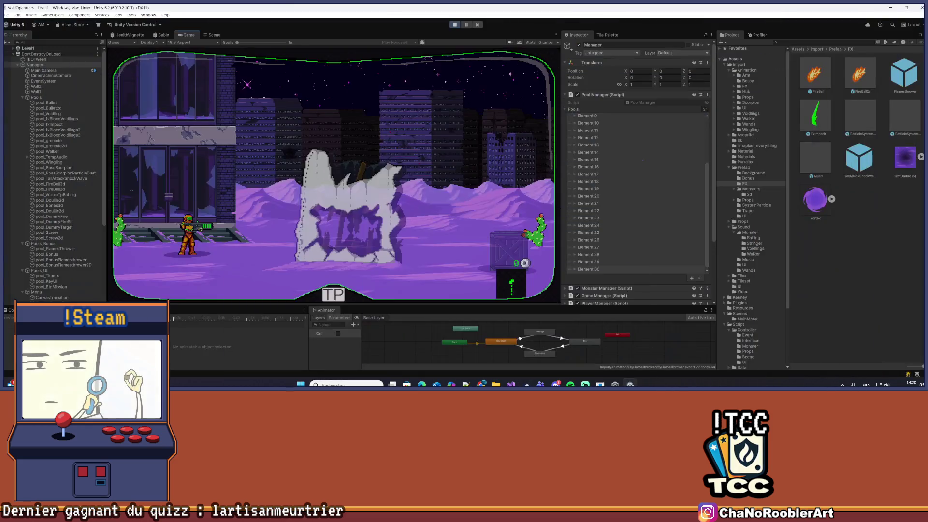
{"action": "key", "text": "alt+Tab"}
{"action": "key", "text": "alt+Tab"}
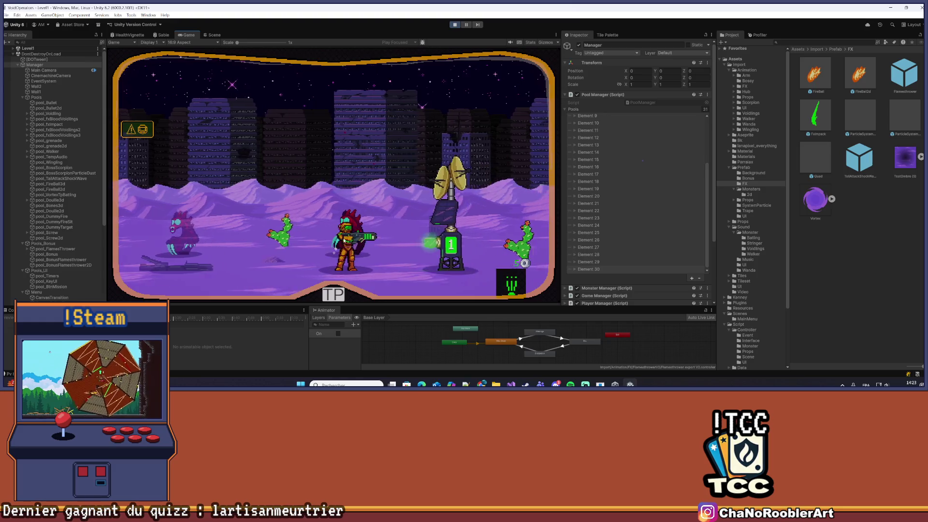
Expand Level1 in the Hierarchy and select Player(Clone) to show its children.
{"action": "scroll", "coordinate": [677, 197], "scroll_direction": "up", "scroll_amount": 3}
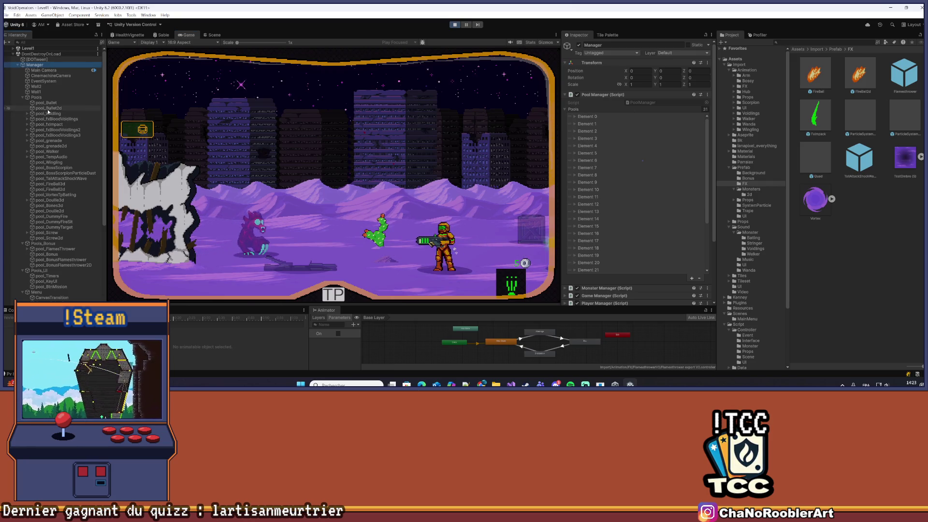
{"action": "scroll", "coordinate": [68, 193], "scroll_direction": "down", "scroll_amount": 5}
{"action": "scroll", "coordinate": [60, 270], "scroll_direction": "up", "scroll_amount": 5}
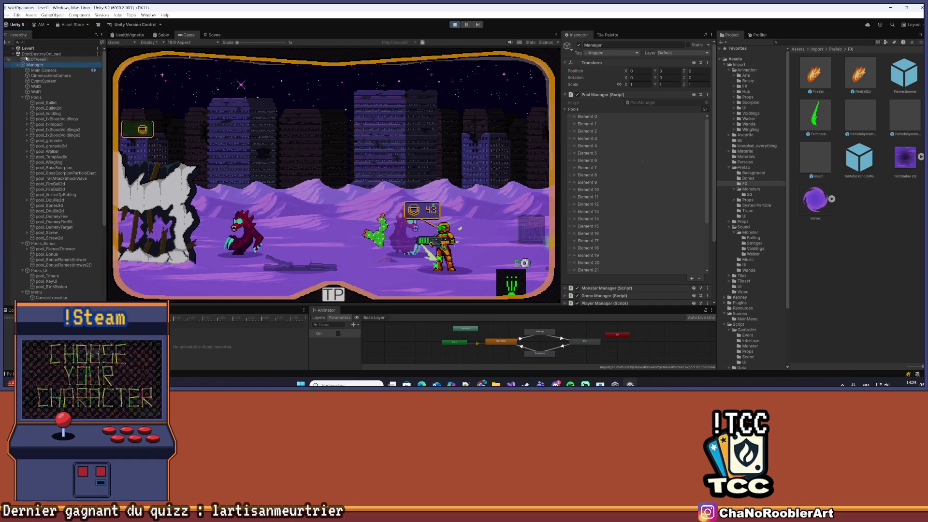
{"action": "left_click", "coordinate": [12, 49]}
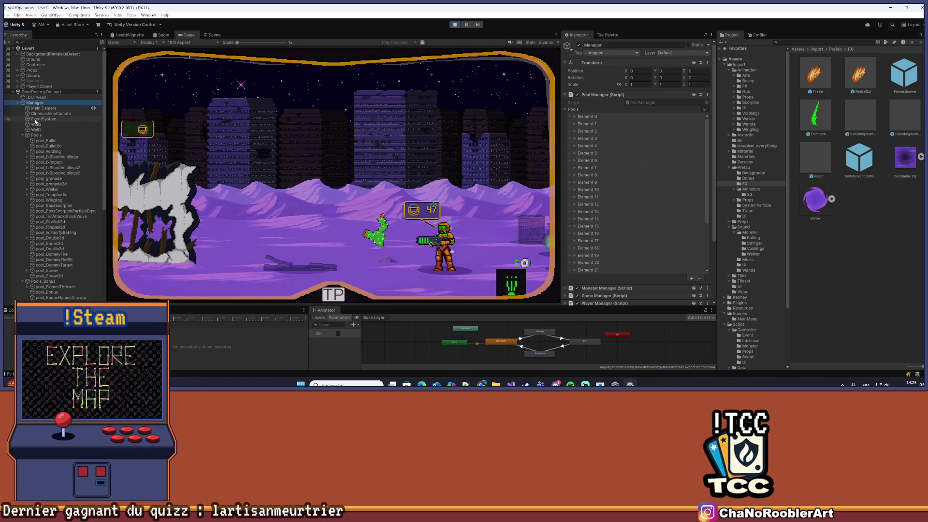
{"action": "scroll", "coordinate": [59, 237], "scroll_direction": "down", "scroll_amount": 10}
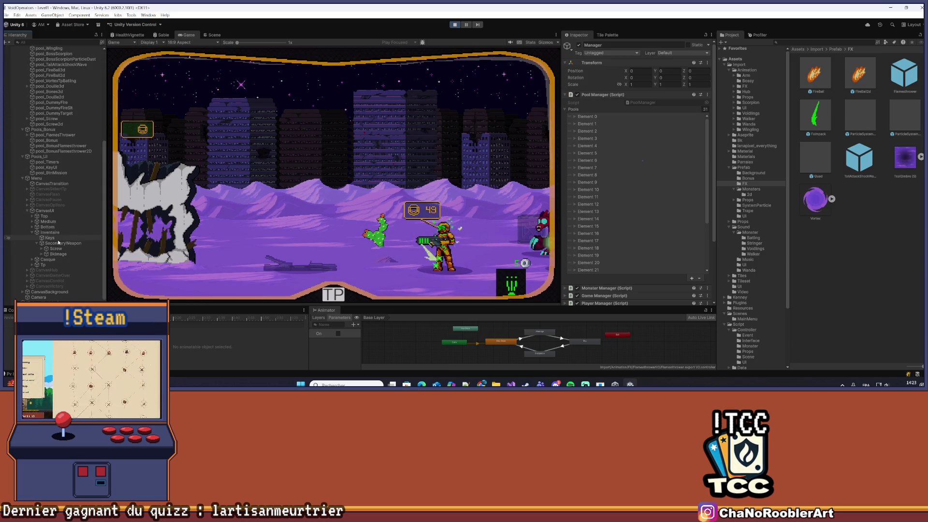
{"action": "scroll", "coordinate": [50, 201], "scroll_direction": "up", "scroll_amount": 10}
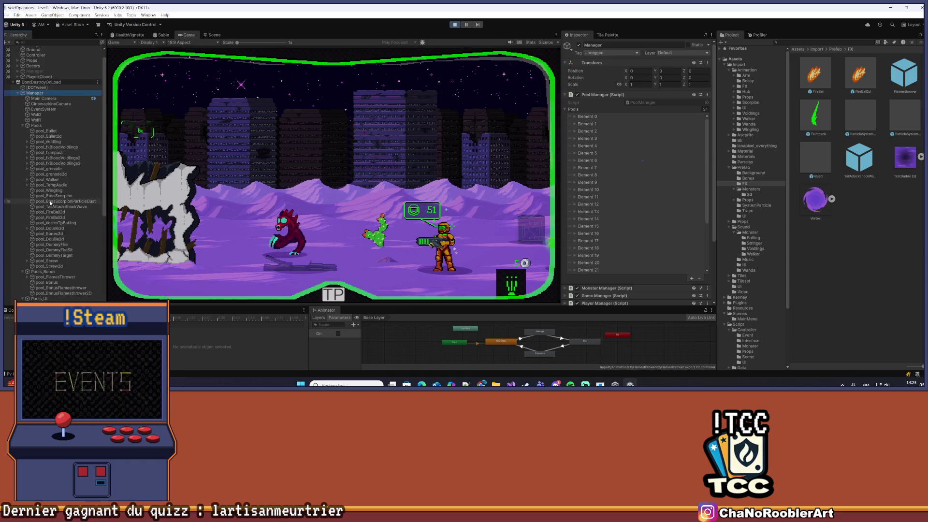
{"action": "left_click", "coordinate": [32, 87]}
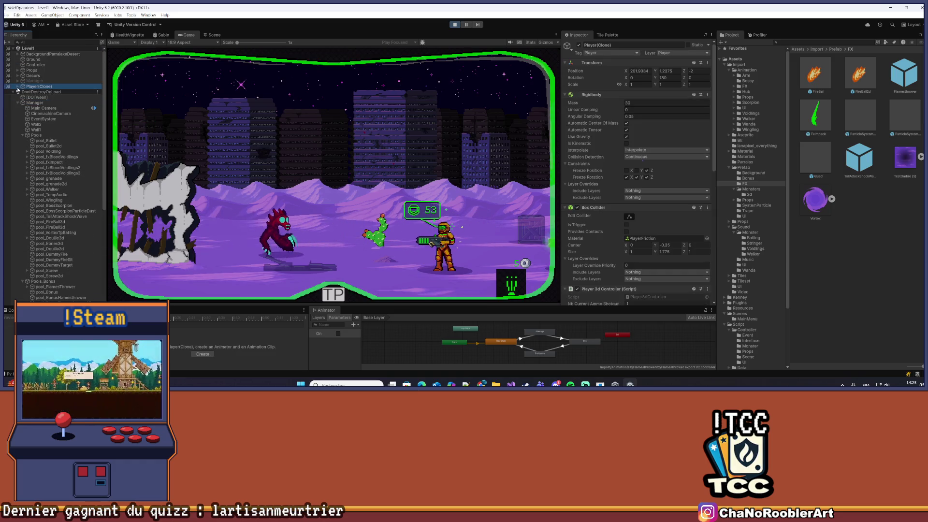
{"action": "key", "text": "Right"}
{"action": "scroll", "coordinate": [669, 170], "scroll_direction": "down", "scroll_amount": 5}
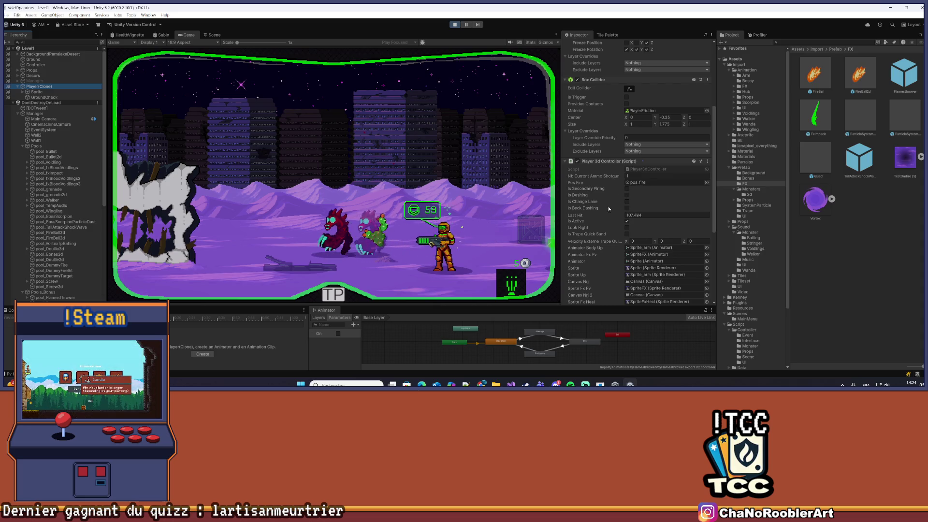
{"action": "scroll", "coordinate": [610, 209], "scroll_direction": "down", "scroll_amount": 5}
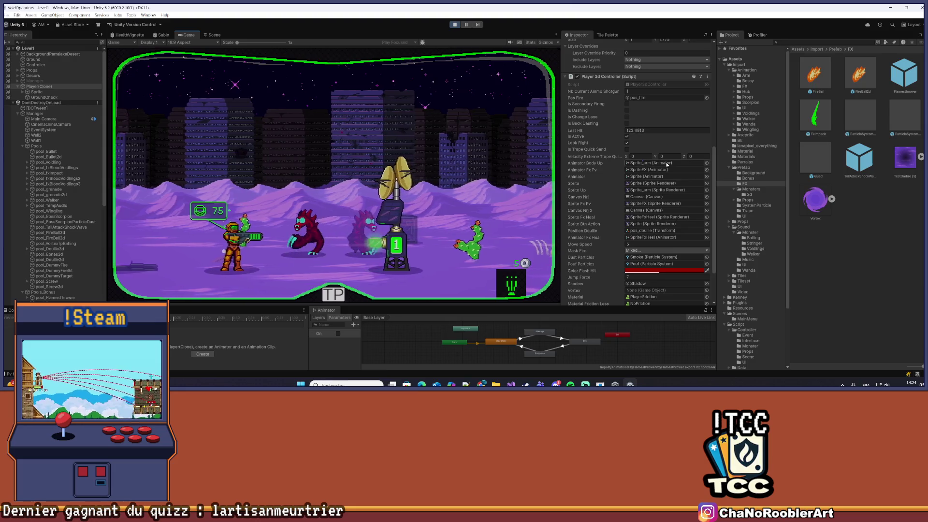
{"action": "scroll", "coordinate": [638, 143], "scroll_direction": "up", "scroll_amount": 5}
{"action": "scroll", "coordinate": [638, 143], "scroll_direction": "up", "scroll_amount": 7}
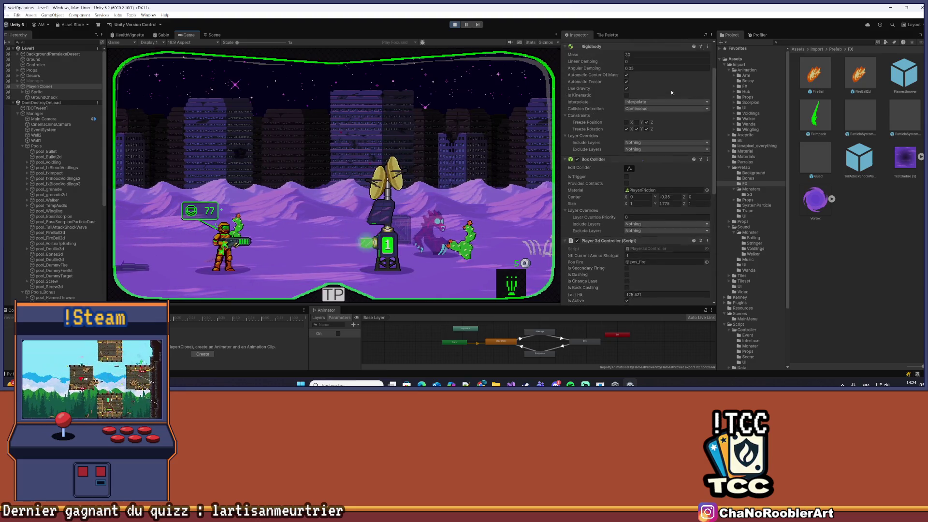
Switch the Inspector to Debug mode and scroll through Player(Clone)'s components.
{"action": "left_click", "coordinate": [711, 35]}
{"action": "left_click", "coordinate": [729, 65]}
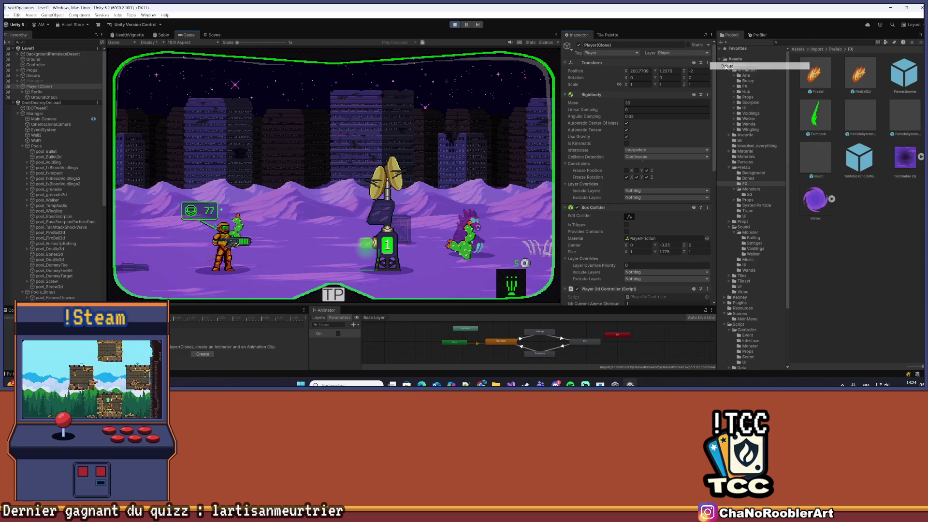
{"action": "scroll", "coordinate": [701, 166], "scroll_direction": "down", "scroll_amount": 5}
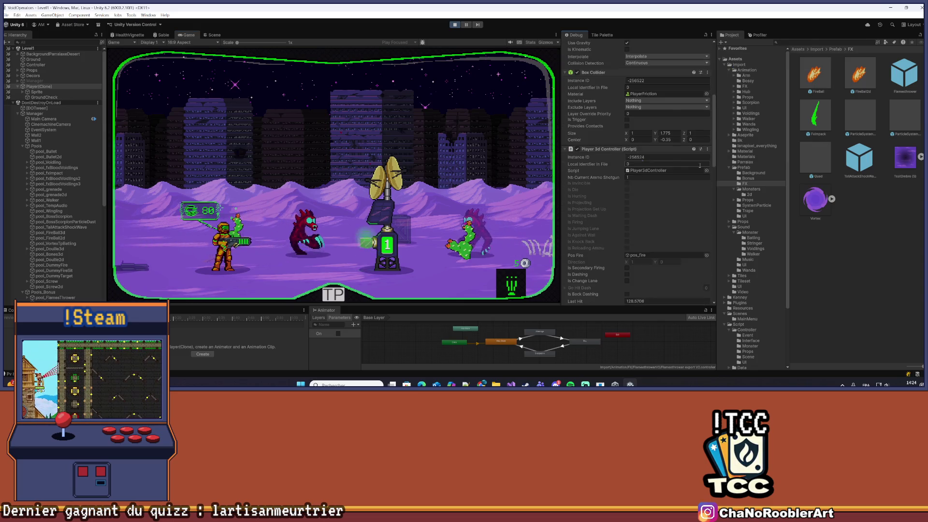
{"action": "scroll", "coordinate": [699, 165], "scroll_direction": "down", "scroll_amount": 4}
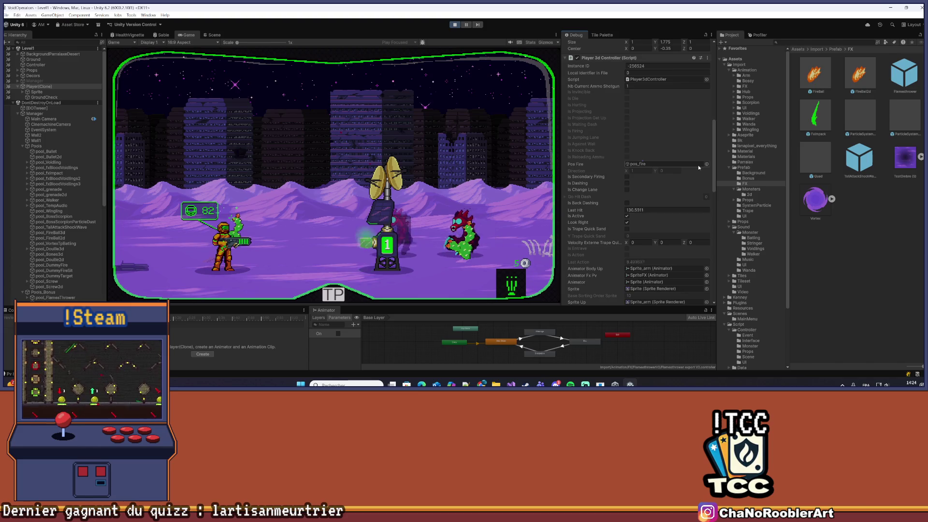
{"action": "scroll", "coordinate": [698, 164], "scroll_direction": "down", "scroll_amount": 3}
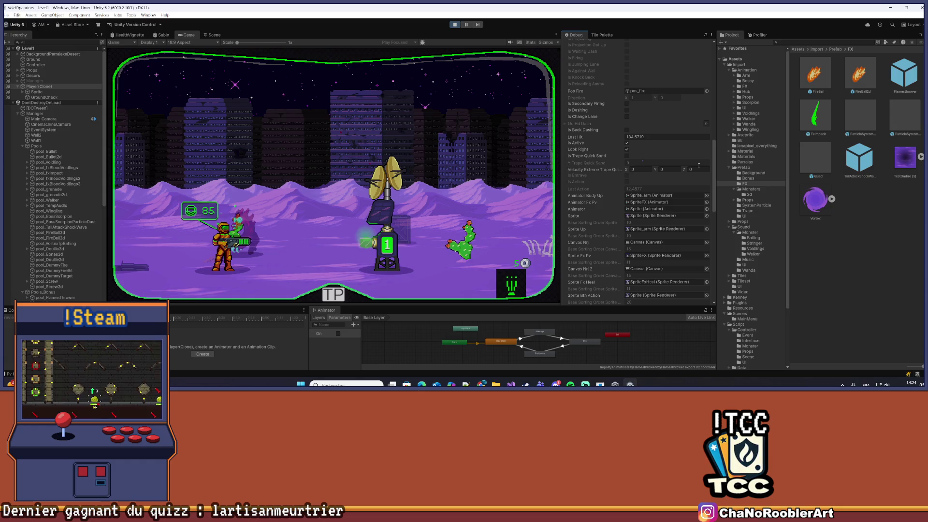
{"action": "scroll", "coordinate": [699, 165], "scroll_direction": "down", "scroll_amount": 3}
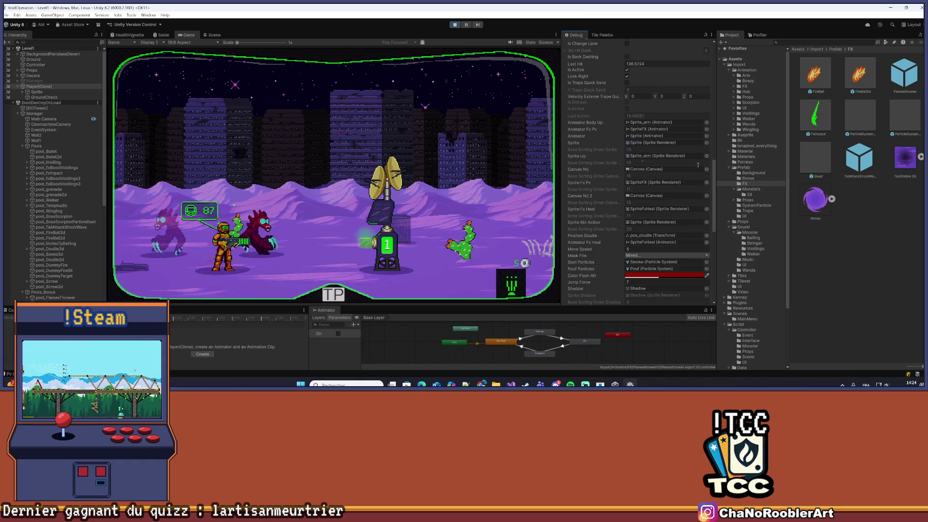
{"action": "scroll", "coordinate": [695, 164], "scroll_direction": "down", "scroll_amount": 2}
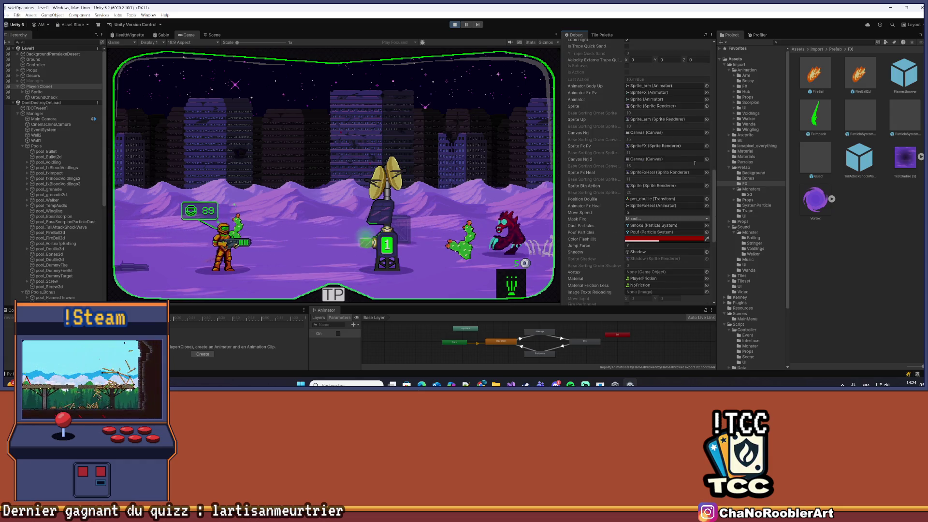
{"action": "scroll", "coordinate": [695, 163], "scroll_direction": "down", "scroll_amount": 5}
{"action": "scroll", "coordinate": [695, 165], "scroll_direction": "down", "scroll_amount": 3}
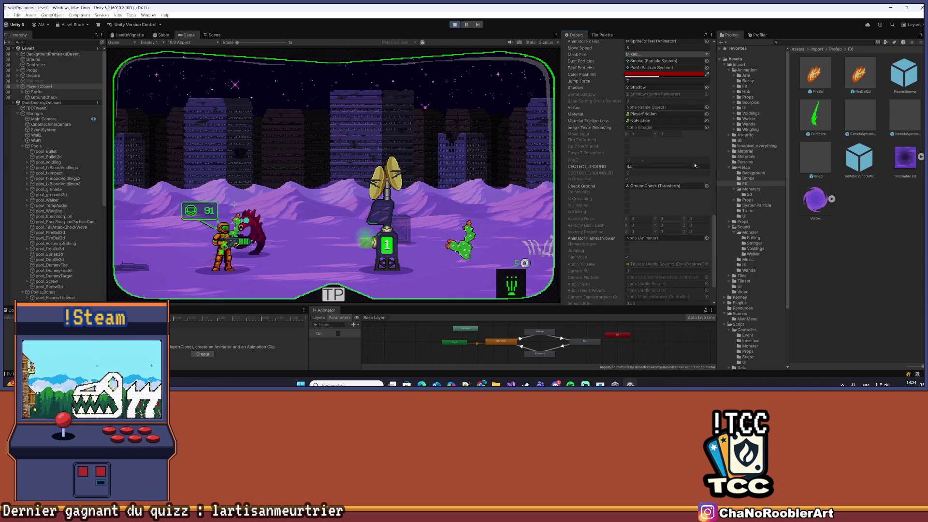
{"action": "scroll", "coordinate": [695, 165], "scroll_direction": "down", "scroll_amount": 3}
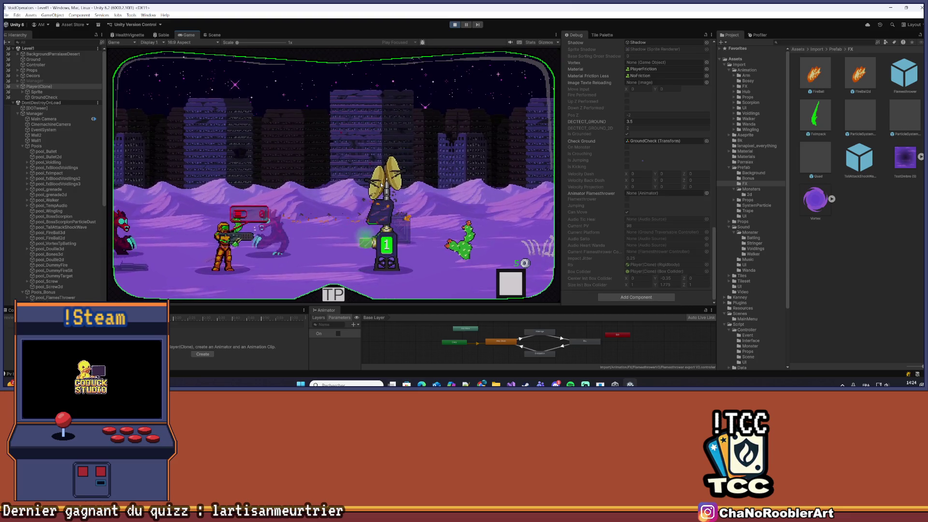
{"action": "scroll", "coordinate": [628, 188], "scroll_direction": "up", "scroll_amount": 2}
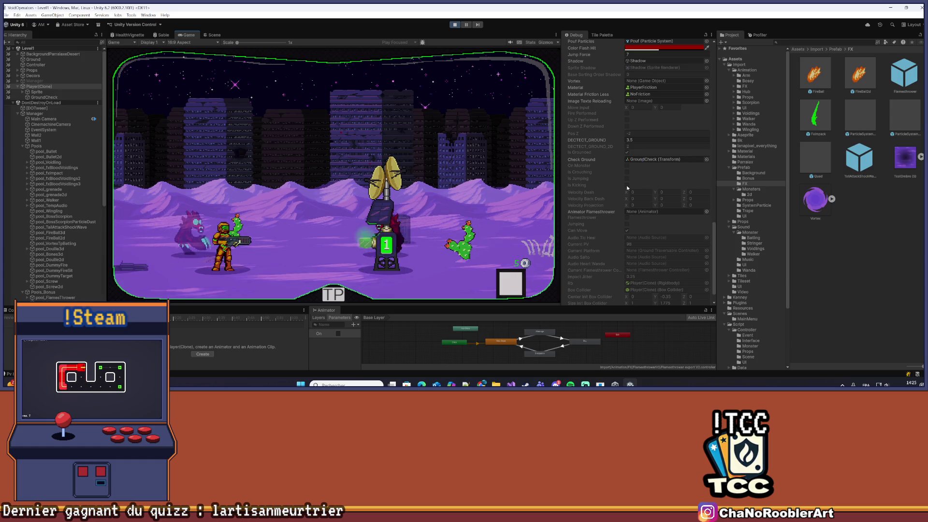
{"action": "scroll", "coordinate": [625, 188], "scroll_direction": "up", "scroll_amount": 2}
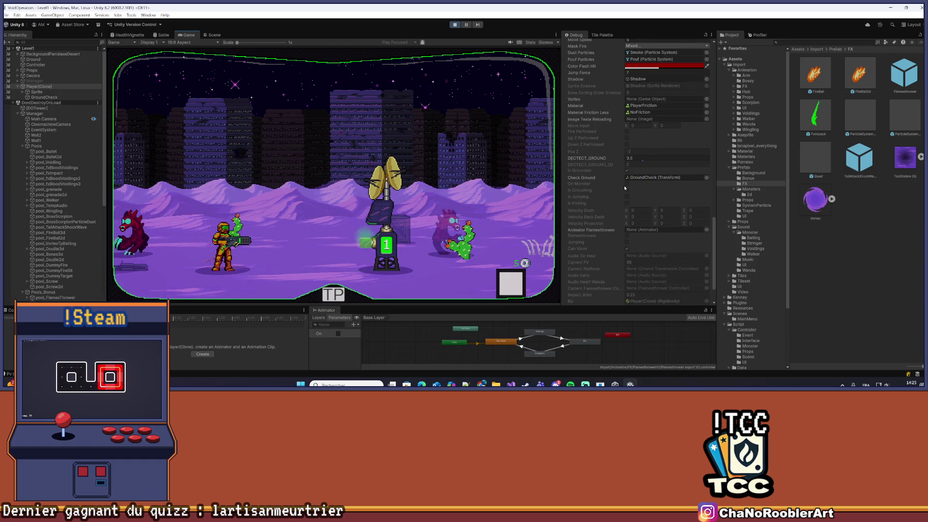
{"action": "scroll", "coordinate": [624, 188], "scroll_direction": "up", "scroll_amount": 2}
{"action": "scroll", "coordinate": [624, 188], "scroll_direction": "up", "scroll_amount": 2}
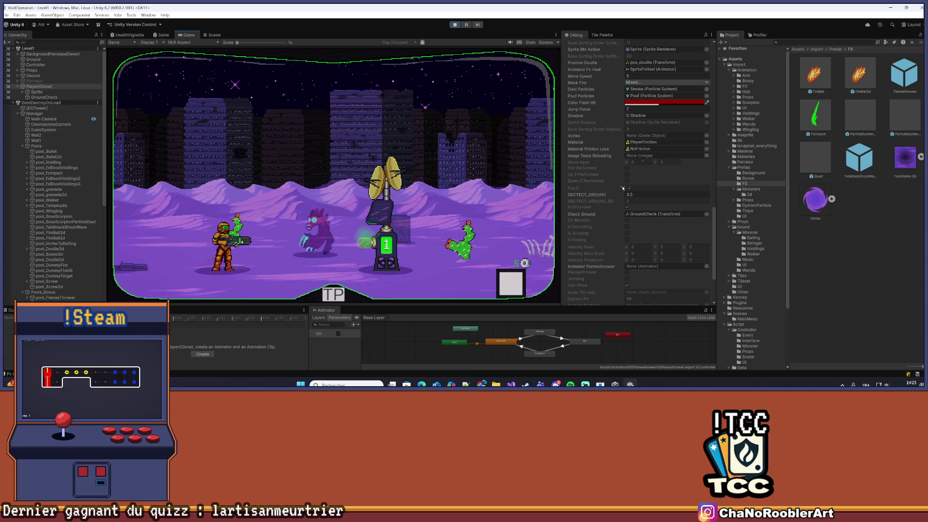
{"action": "scroll", "coordinate": [623, 188], "scroll_direction": "up", "scroll_amount": 6}
{"action": "scroll", "coordinate": [621, 188], "scroll_direction": "up", "scroll_amount": 12}
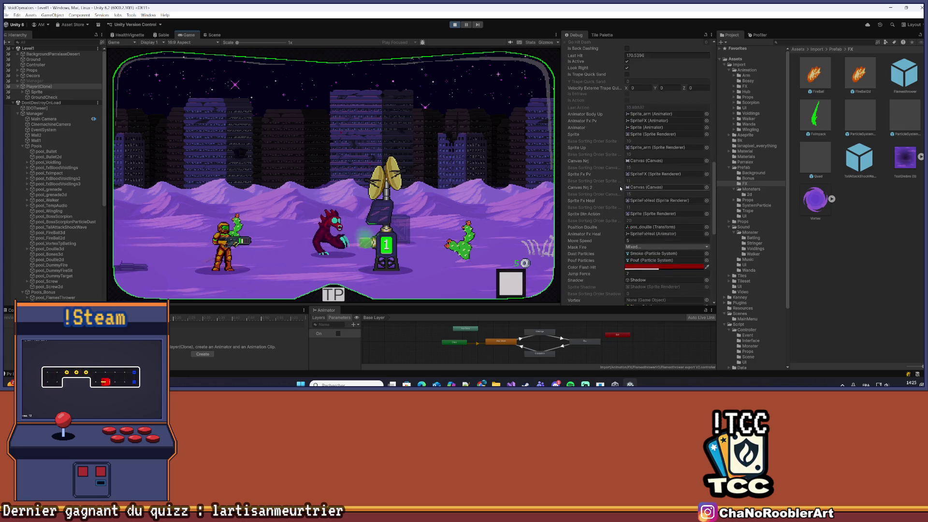
{"action": "scroll", "coordinate": [617, 188], "scroll_direction": "up", "scroll_amount": 5}
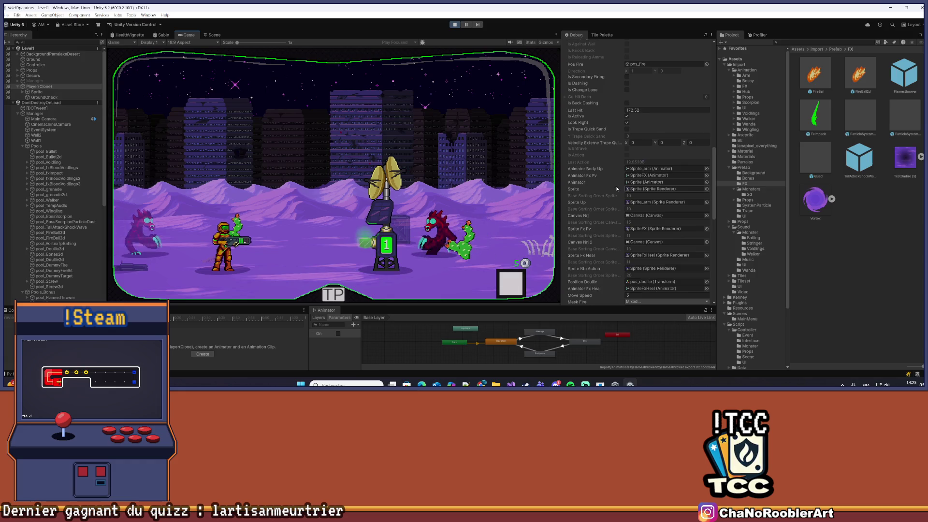
{"action": "scroll", "coordinate": [615, 187], "scroll_direction": "up", "scroll_amount": 3}
Move the player right with D and attack with A, then bring Visual Studio forward.
{"action": "key", "text": "d"}
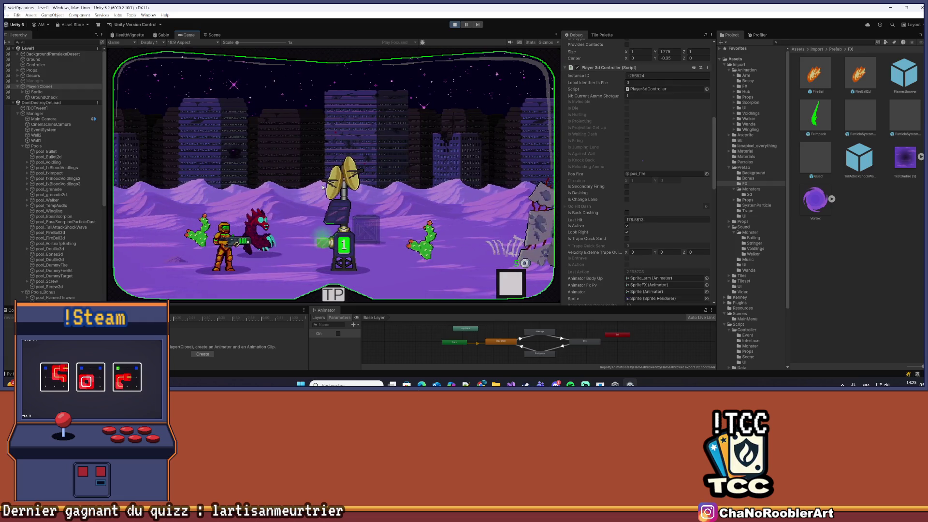
{"action": "key", "text": "a"}
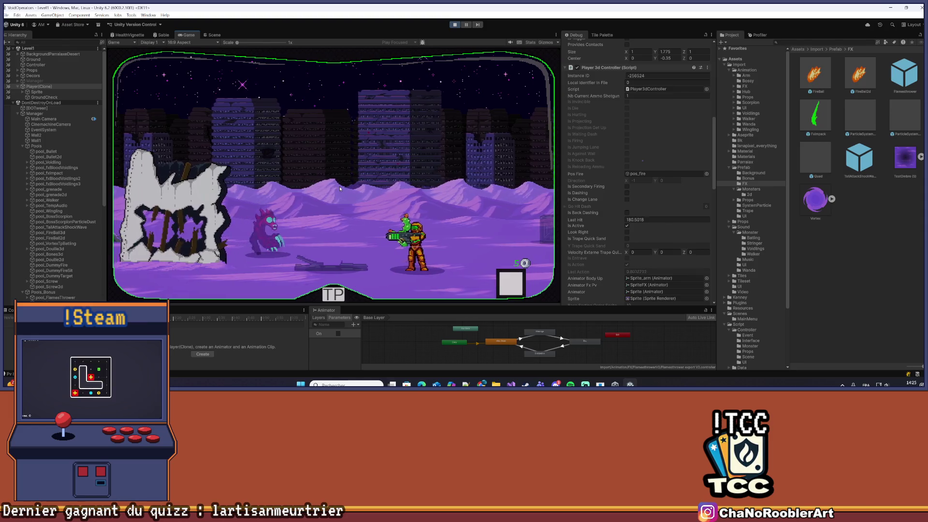
{"action": "scroll", "coordinate": [640, 200], "scroll_direction": "up", "scroll_amount": 1}
{"action": "scroll", "coordinate": [640, 200], "scroll_direction": "up", "scroll_amount": 5}
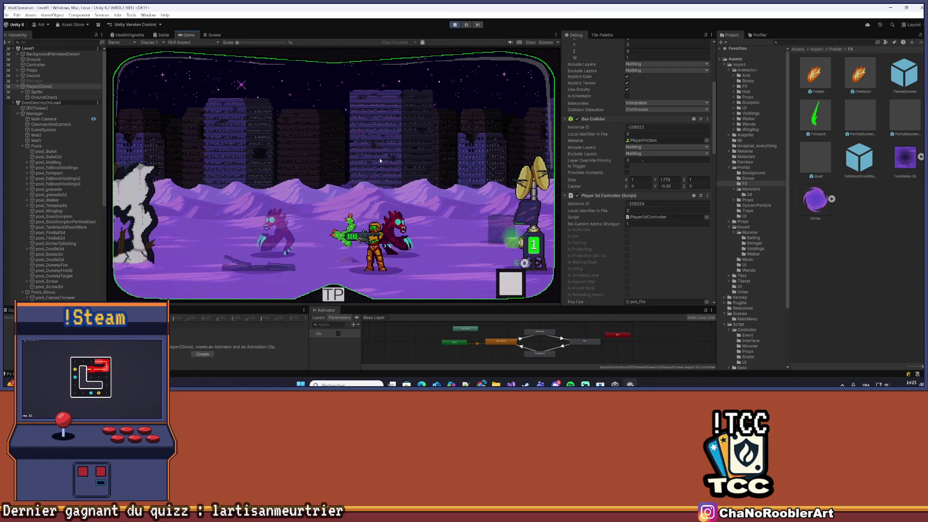
{"action": "left_click", "coordinate": [510, 384]}
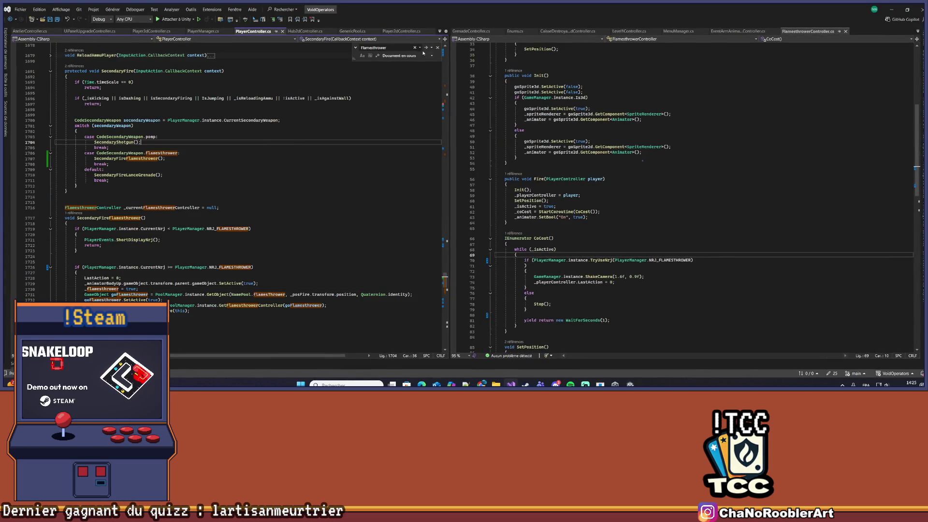
Close the Flamesthrower search and undo the stray 'w' typed into the code.
{"action": "key", "text": "Escape"}
{"action": "type", "text": "w"}
{"action": "left_click", "coordinate": [346, 121]}
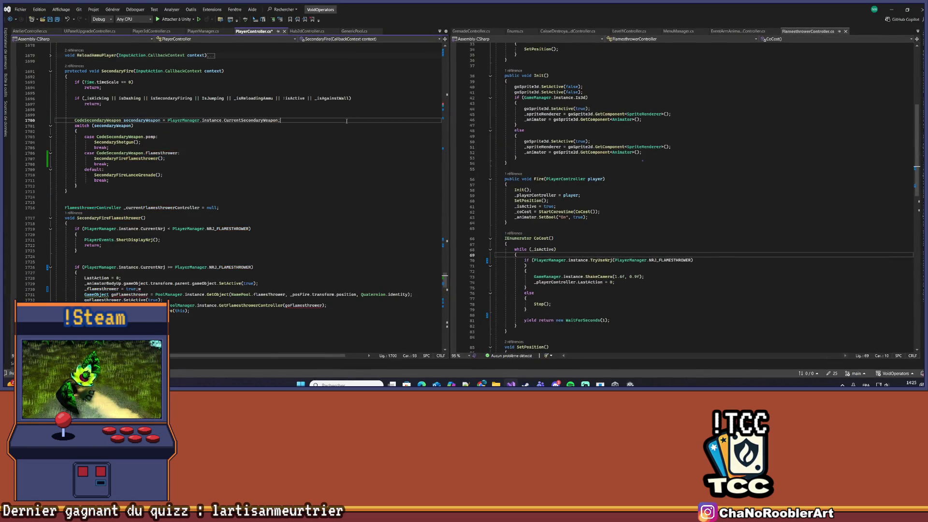
{"action": "key", "text": "ctrl+z"}
{"action": "scroll", "coordinate": [284, 227], "scroll_direction": "up", "scroll_amount": 20}
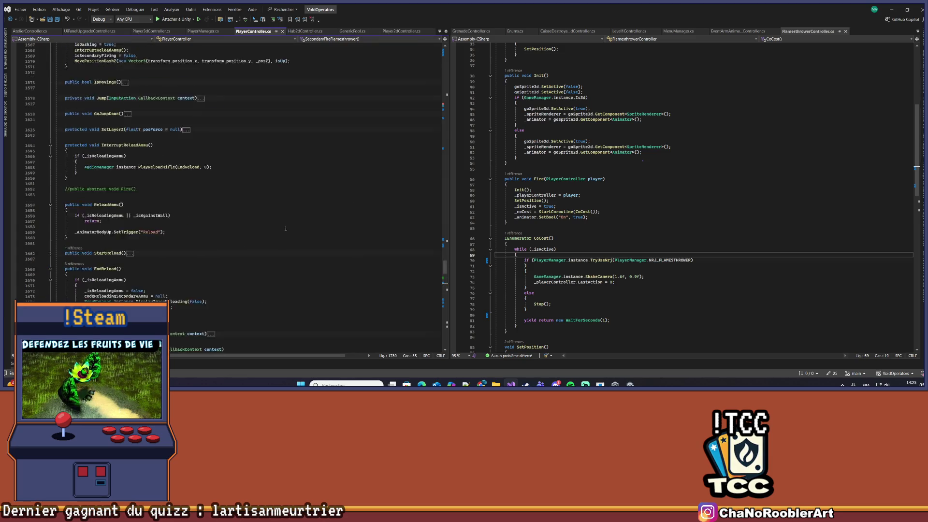
{"action": "scroll", "coordinate": [285, 227], "scroll_direction": "up", "scroll_amount": 15}
Breakpoint PreDash's StateGame.hub check at line 1178 and attach the debugger to Unity.
{"action": "left_click", "coordinate": [177, 252]}
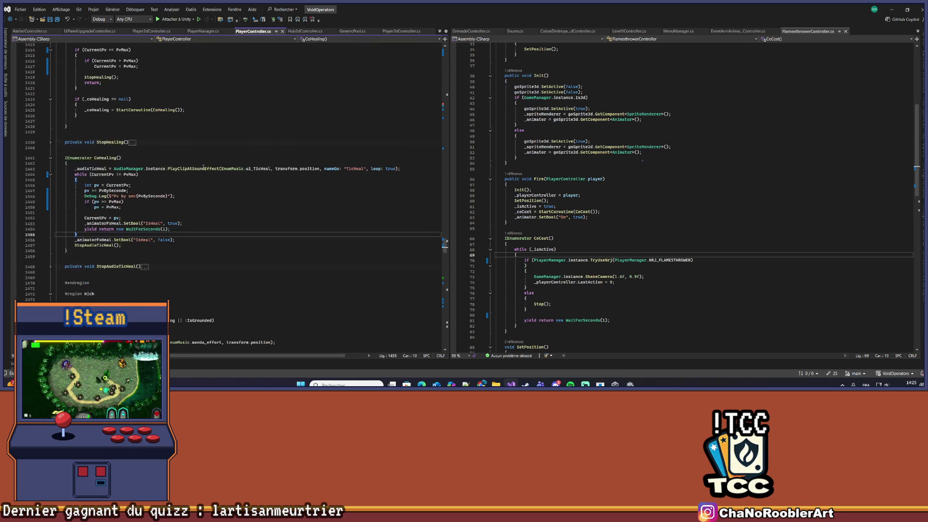
{"action": "scroll", "coordinate": [177, 252], "scroll_direction": "up", "scroll_amount": 10}
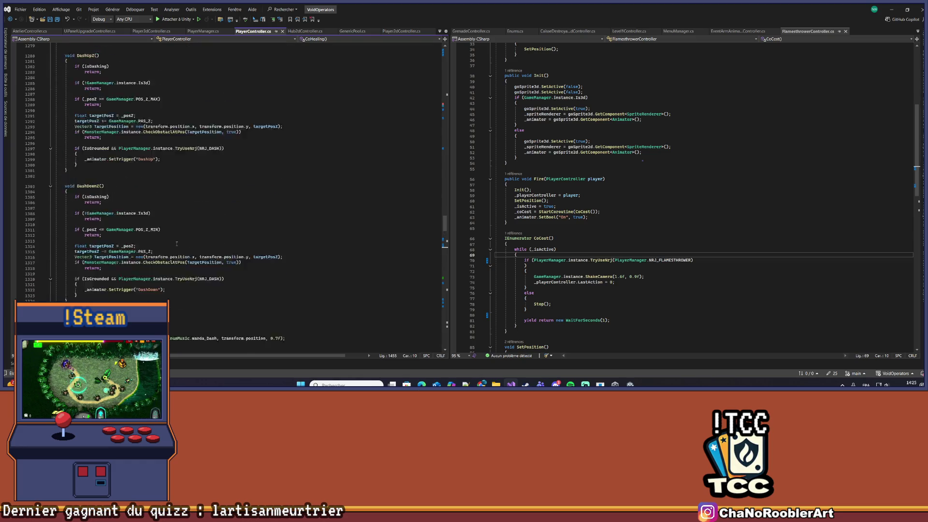
{"action": "scroll", "coordinate": [249, 180], "scroll_direction": "up", "scroll_amount": 8}
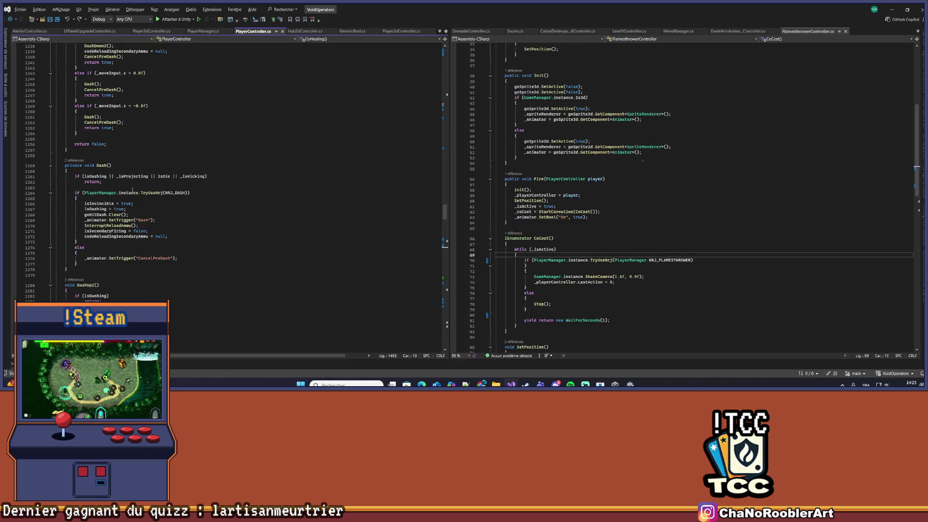
{"action": "scroll", "coordinate": [107, 165], "scroll_direction": "up", "scroll_amount": 13}
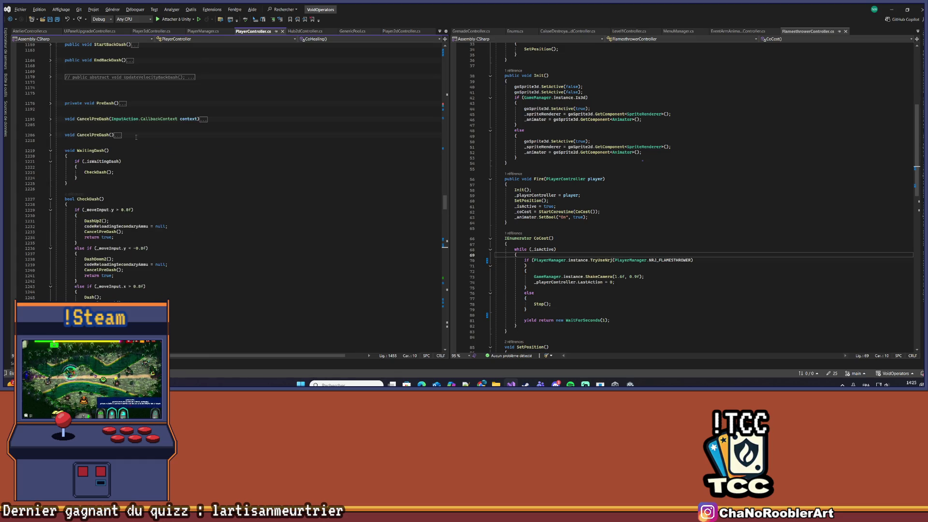
{"action": "scroll", "coordinate": [48, 159], "scroll_direction": "up", "scroll_amount": 3}
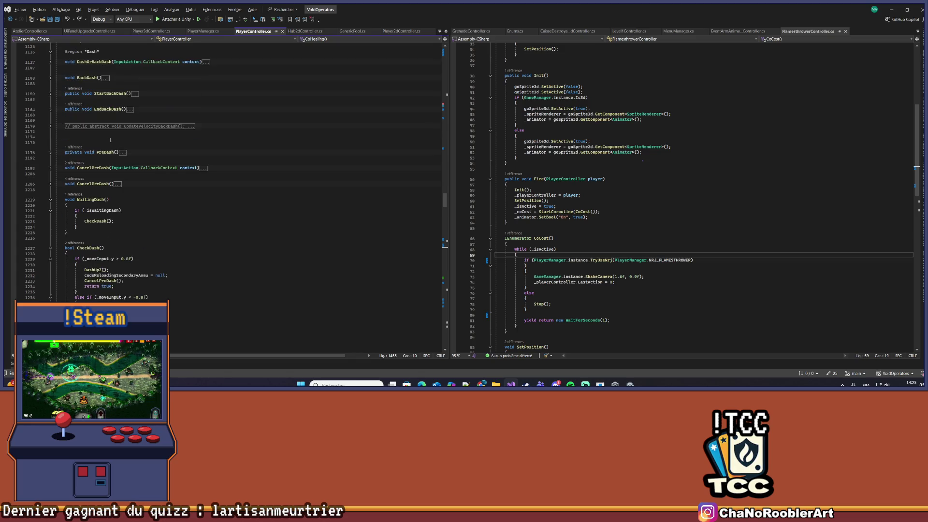
{"action": "left_click", "coordinate": [50, 153]}
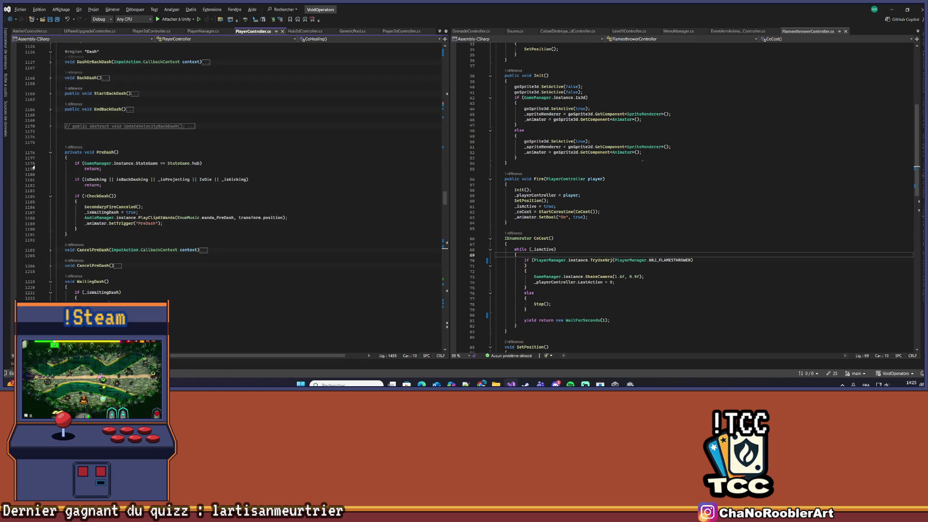
{"action": "left_click", "coordinate": [14, 163]}
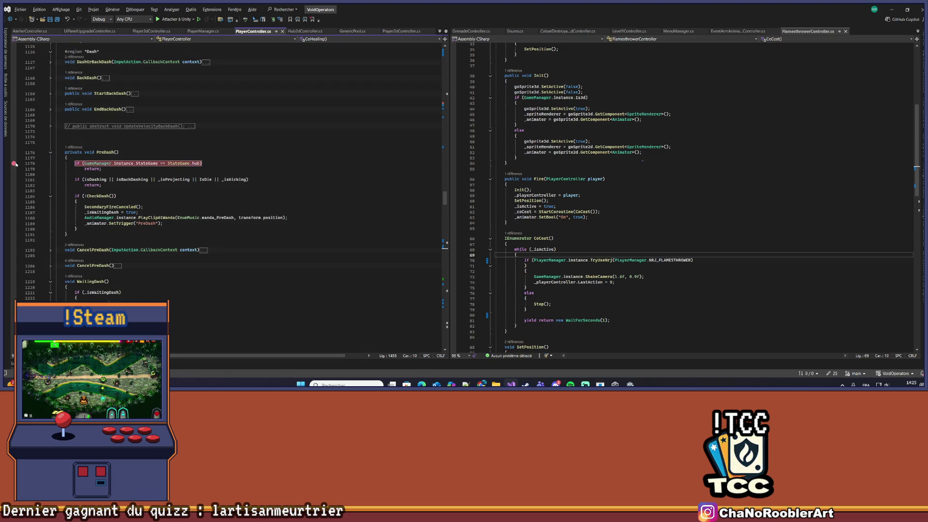
{"action": "left_click", "coordinate": [170, 20]}
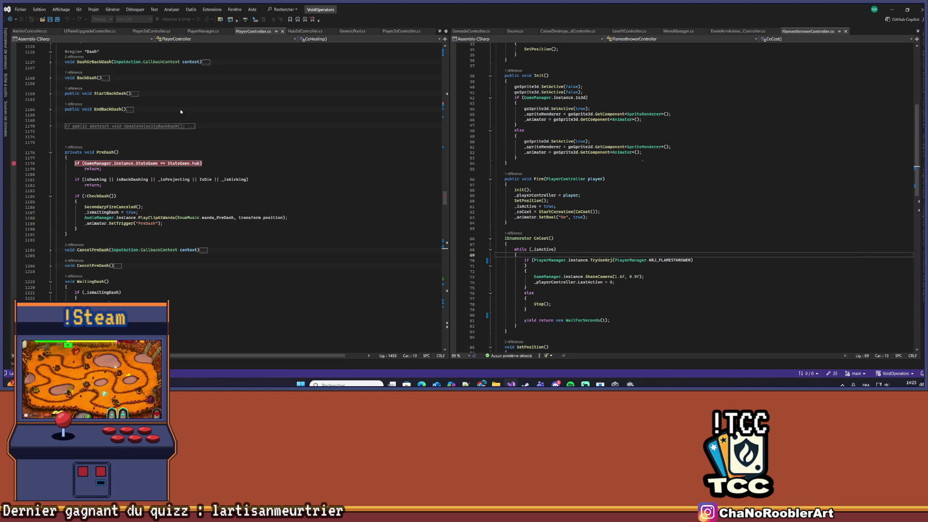
{"action": "key", "text": "alt+Tab"}
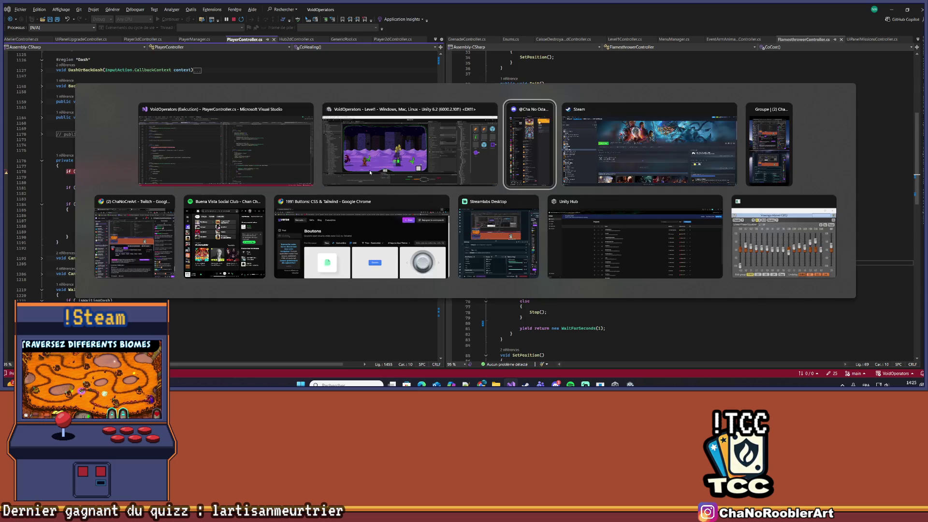
Check the running game in Unity, then return and place the caret in PreDash at line 1183.
{"action": "key", "text": "Tab"}
{"action": "key", "text": "Tab"}
{"action": "key", "text": "Tab"}
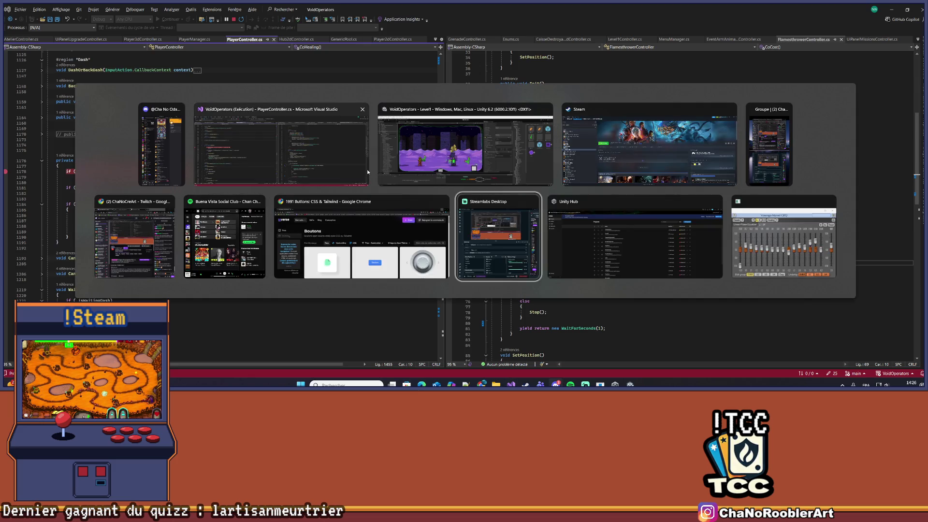
{"action": "key", "text": "Tab"}
{"action": "key", "text": "Tab"}
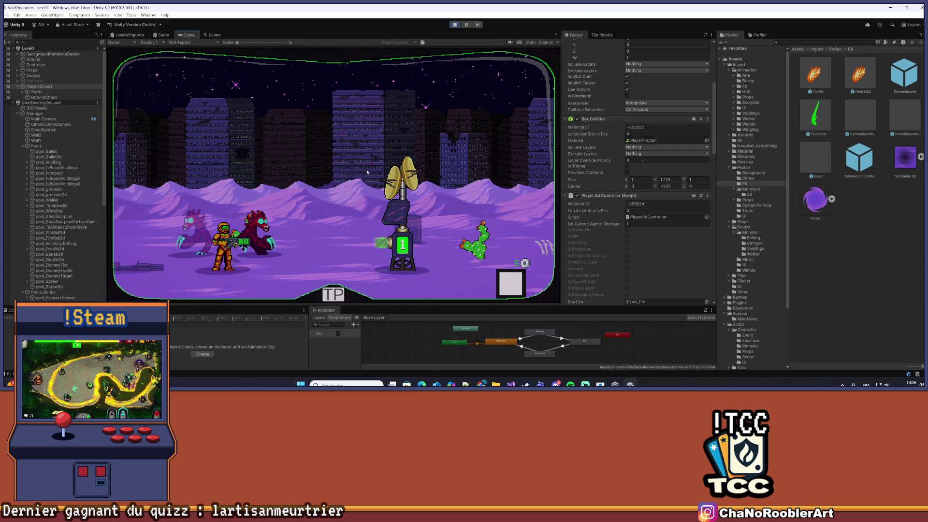
{"action": "key", "text": "alt+Tab"}
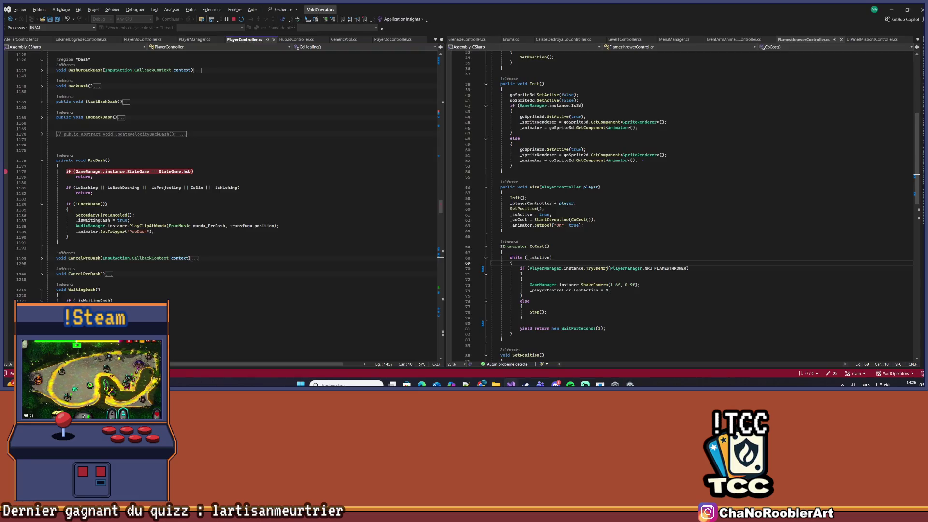
{"action": "left_click", "coordinate": [237, 195]}
{"action": "left_click", "coordinate": [295, 198]}
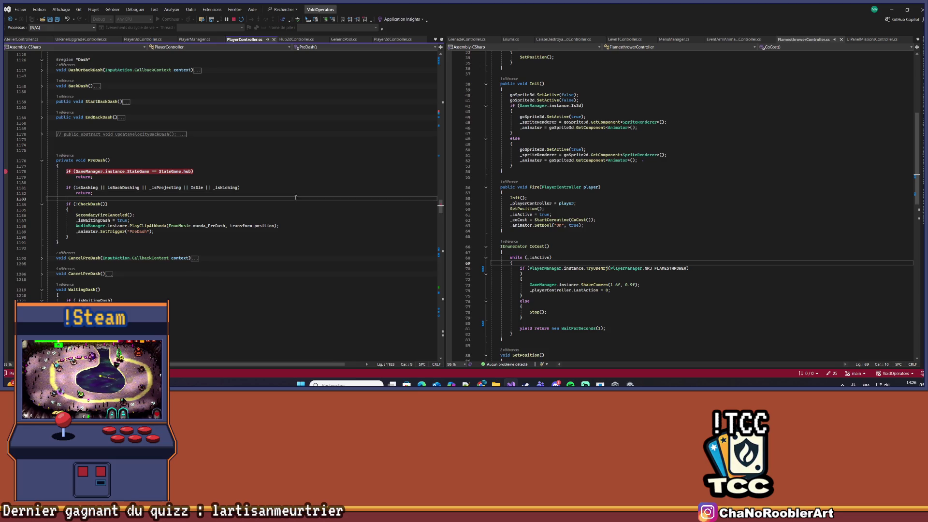
Glance at Unity again, then pause the debugger with Break All (Ctrl+Alt+Break).
{"action": "key", "text": "alt+Tab"}
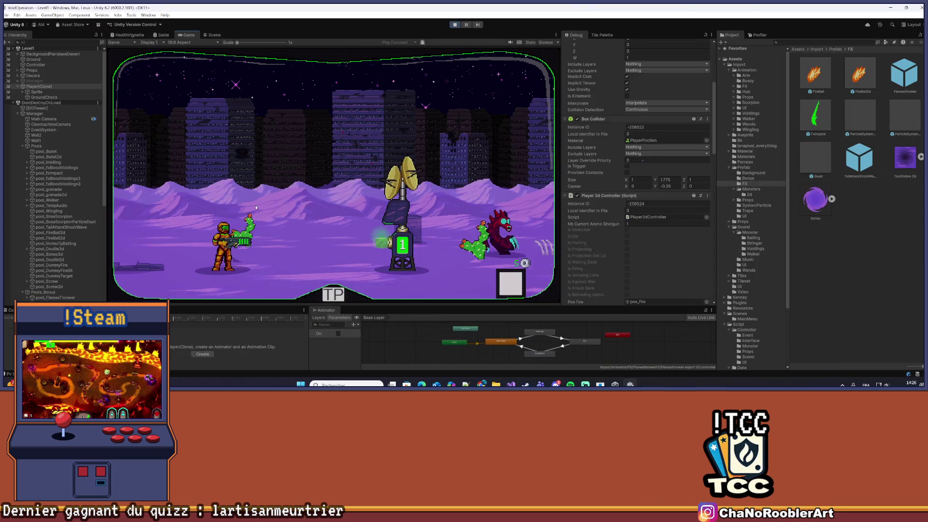
{"action": "key", "text": "alt+Tab"}
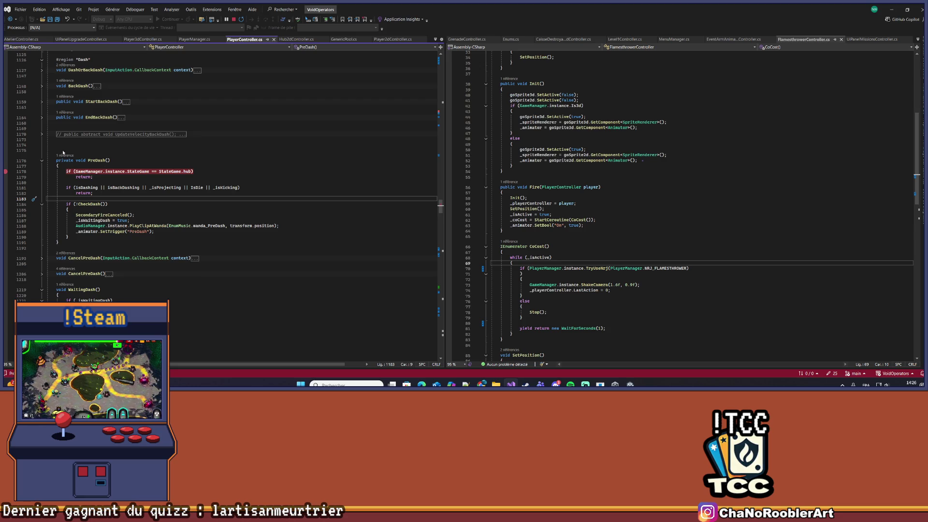
{"action": "key", "text": "ctrl+alt+Break"}
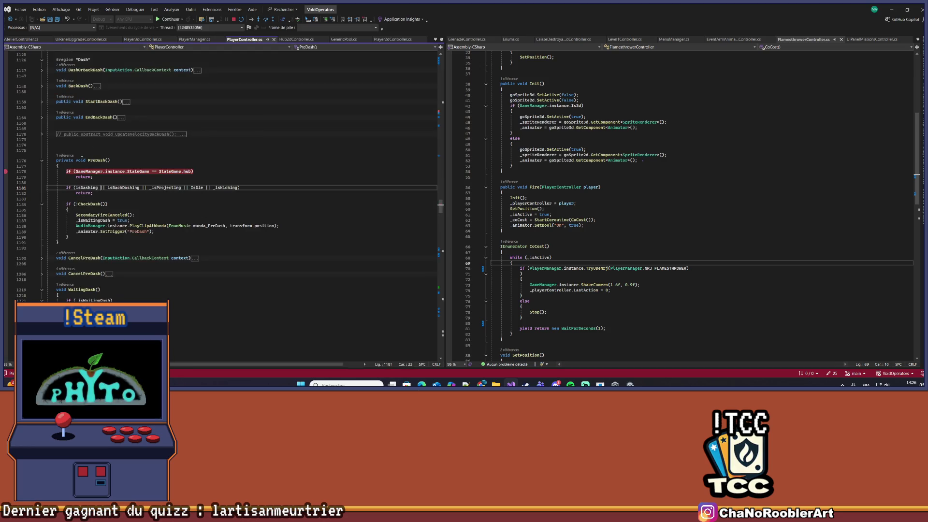
{"action": "left_click", "coordinate": [63, 155]}
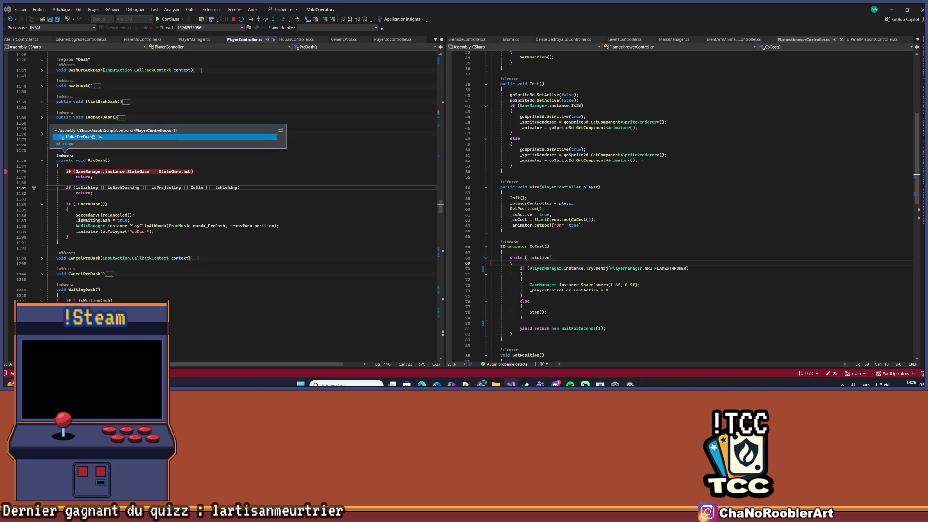
Jump to where PreDash is called in DashOrBackDash, checking the Unity game in between.
{"action": "double_click", "coordinate": [100, 136]}
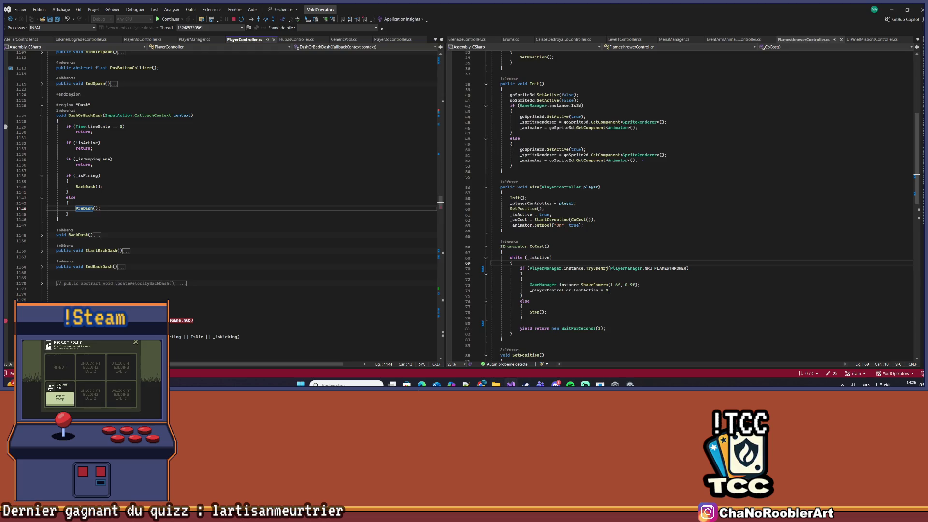
{"action": "key", "text": "alt+Tab"}
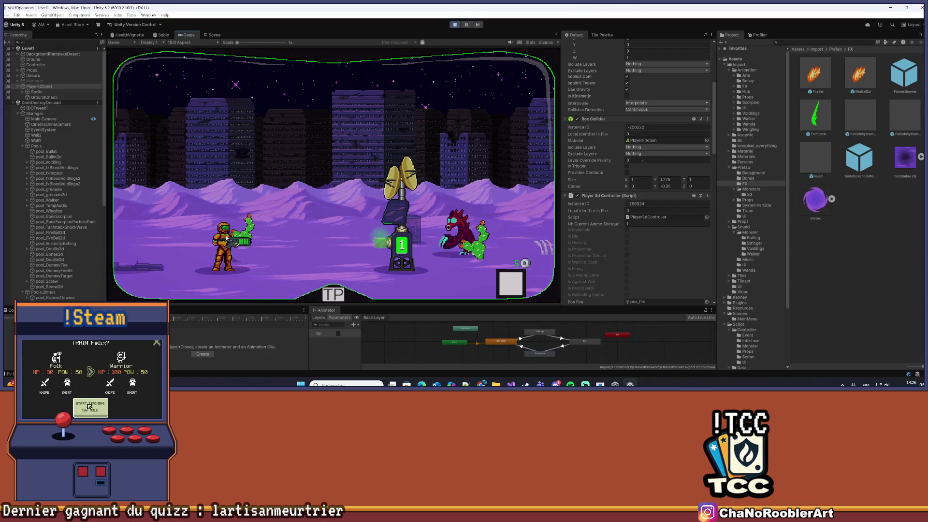
{"action": "key", "text": "alt+Tab"}
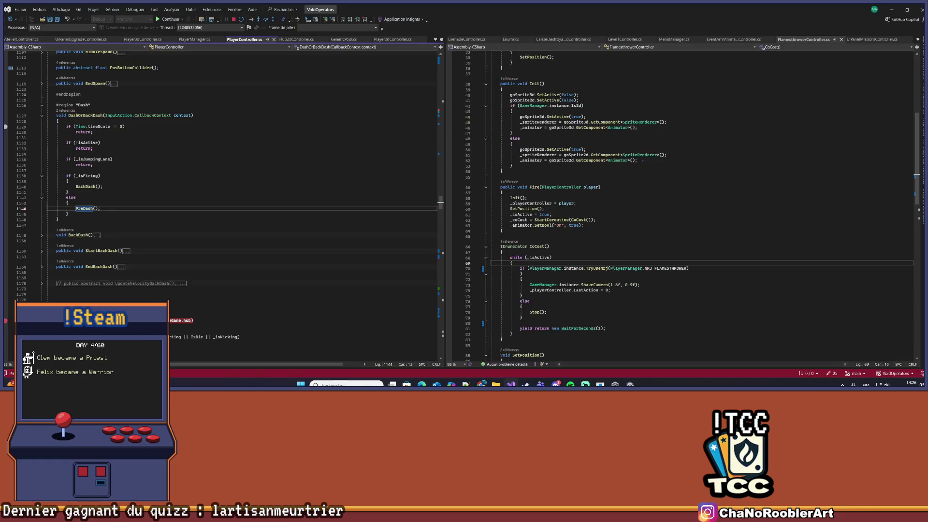
{"action": "mouse_move", "coordinate": [482, 385]}
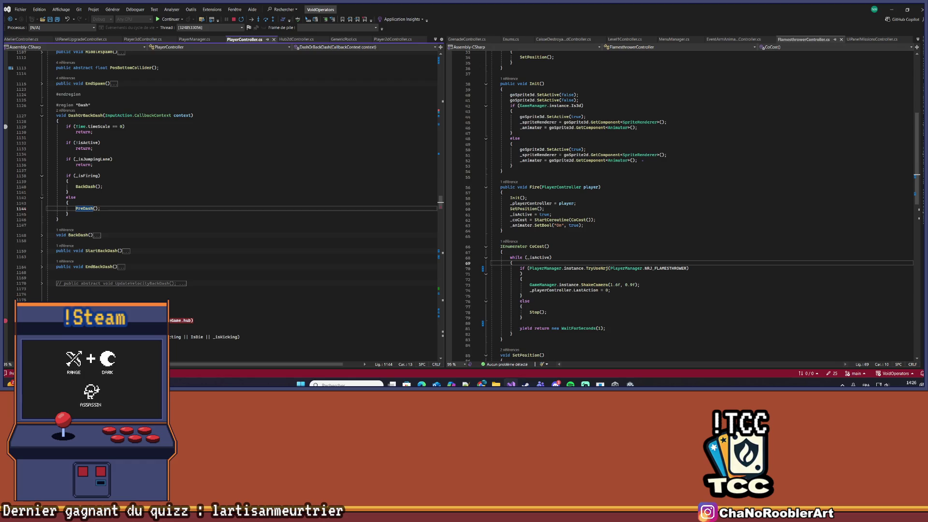
{"action": "key", "text": "alt+Tab"}
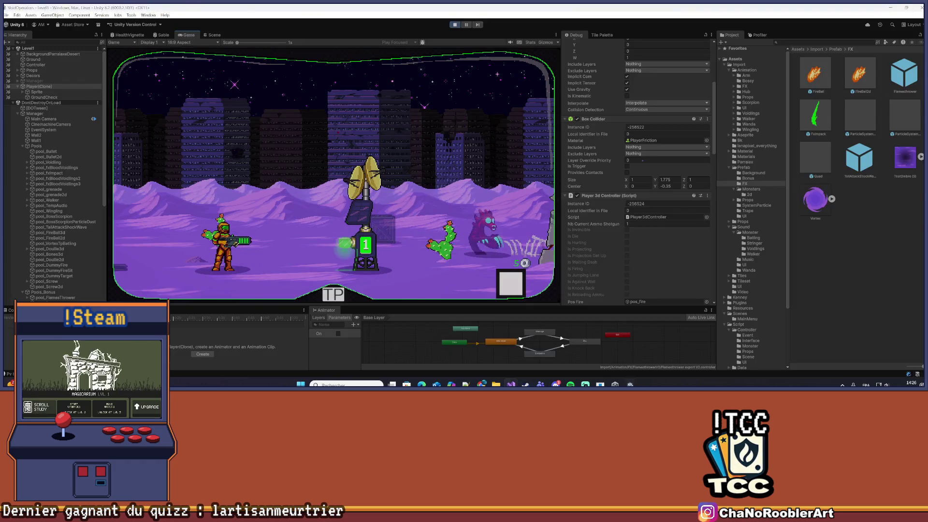
{"action": "key", "text": "alt+Tab"}
Open and close the recent solutions list, then request to stop debugging with Shift+F5.
{"action": "left_click", "coordinate": [520, 365]}
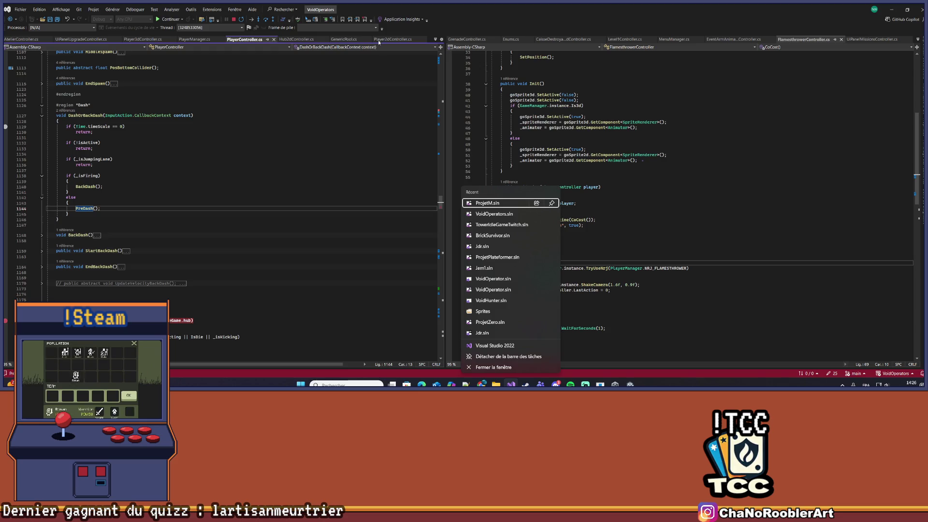
{"action": "left_click", "coordinate": [498, 344]}
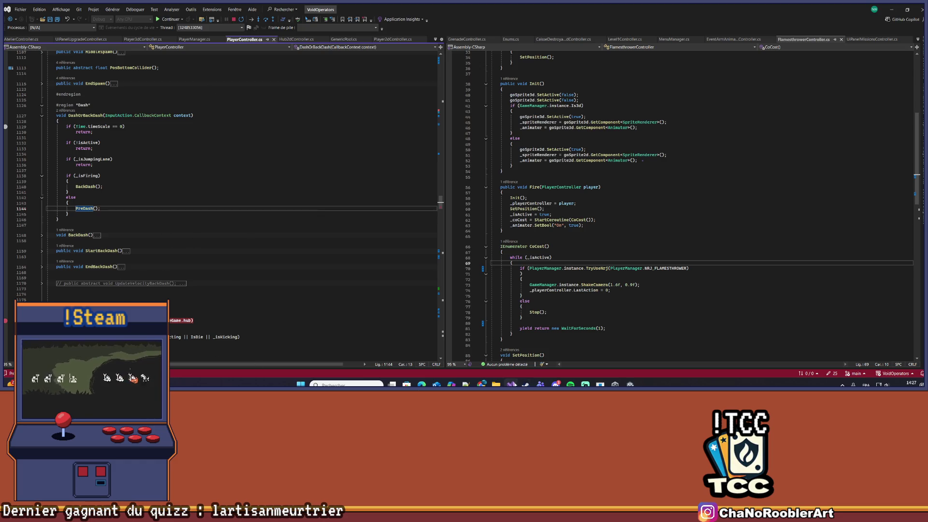
{"action": "key", "text": "alt+Tab"}
{"action": "key", "text": "shift+F5"}
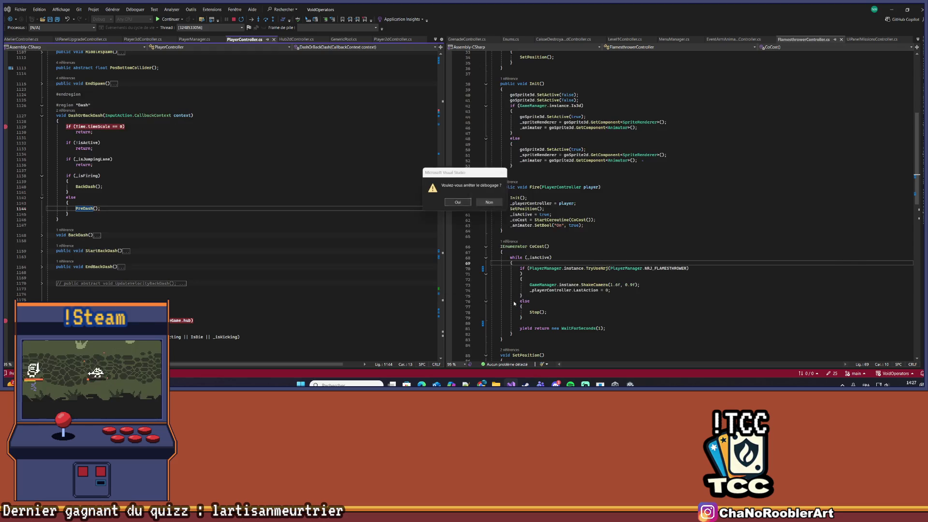
Confirm stopping the debugger and reopen VoidOperators.sln from the recent solutions.
{"action": "left_click", "coordinate": [463, 203]}
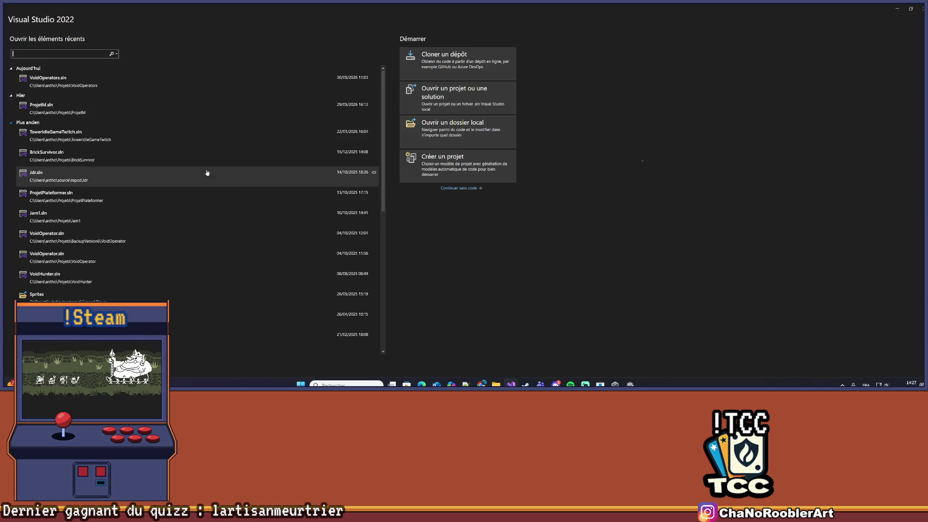
{"action": "left_click", "coordinate": [110, 87]}
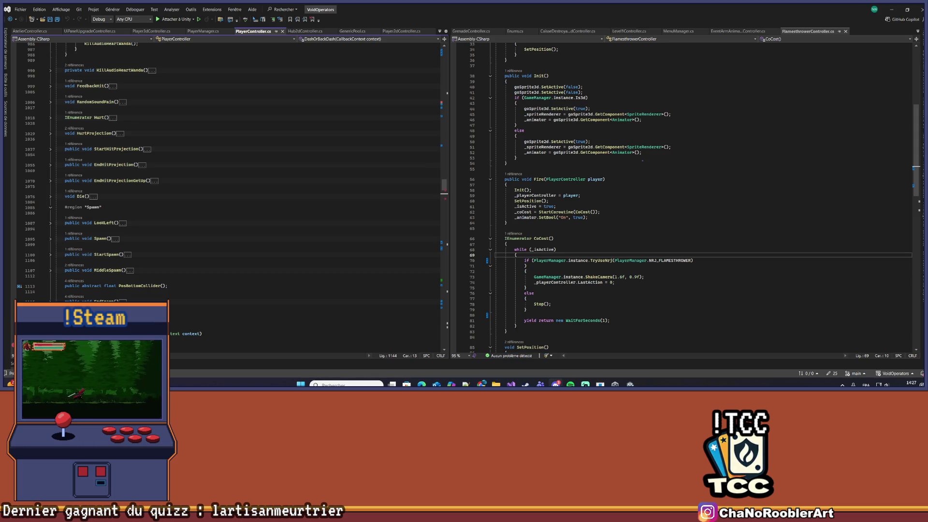
Toggle the line 1129 Time.timeScale breakpoint off and on, then reattach the debugger to Unity.
{"action": "scroll", "coordinate": [194, 217], "scroll_direction": "down", "scroll_amount": 4}
{"action": "left_click", "coordinate": [66, 226]}
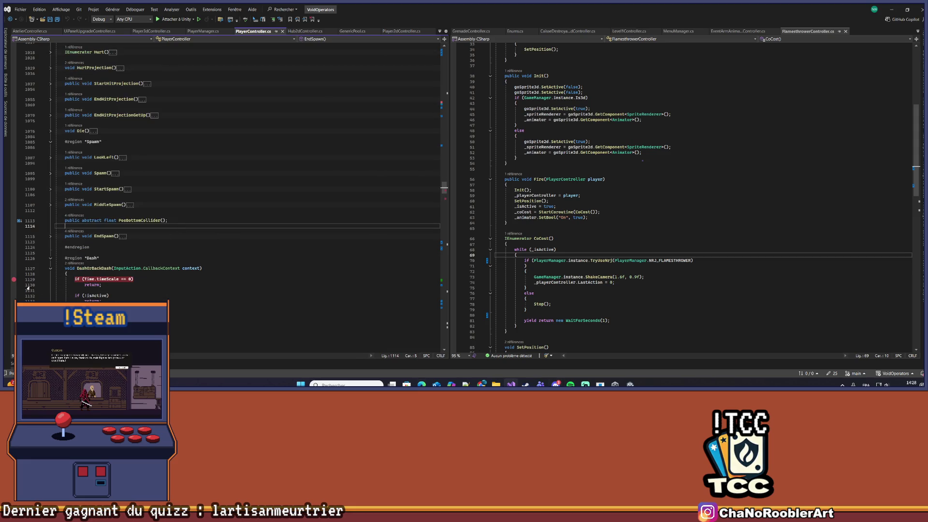
{"action": "left_click", "coordinate": [14, 280]}
{"action": "left_click", "coordinate": [14, 280]}
{"action": "left_click", "coordinate": [90, 247]}
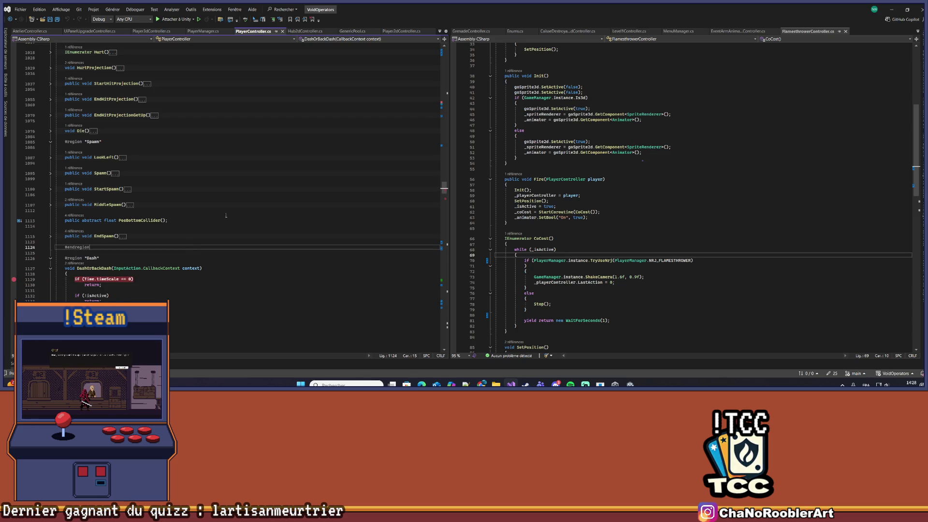
{"action": "left_click", "coordinate": [178, 20]}
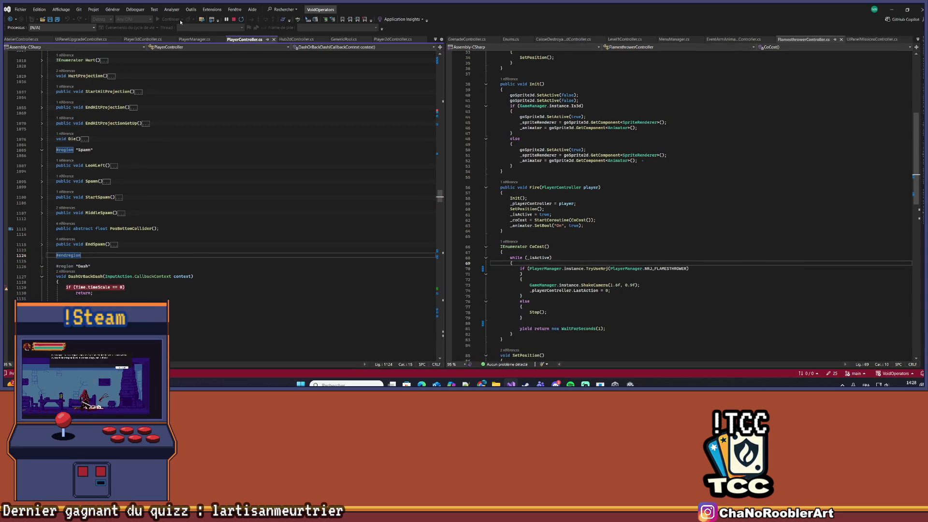
{"action": "key", "text": "alt+Tab"}
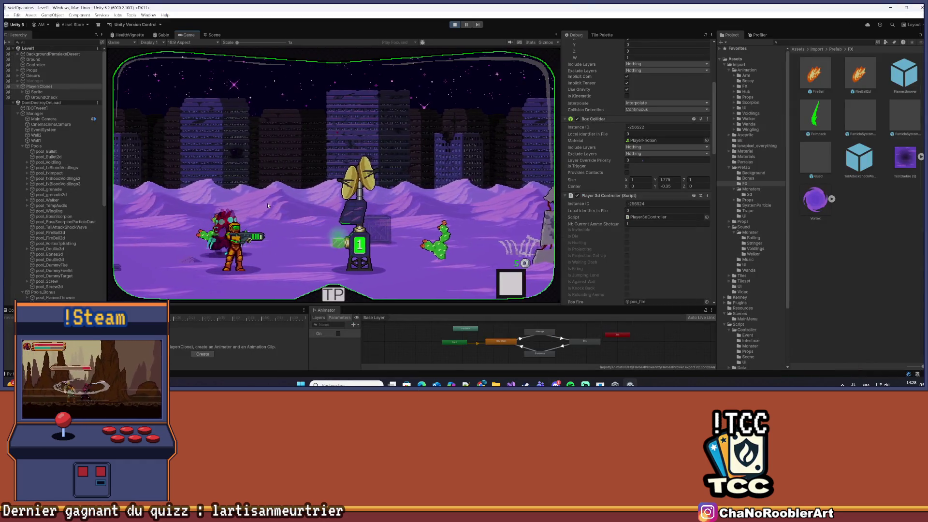
Walk right and dash in the game to hit the DashOrBackDash breakpoint, checking Time.timeScale.
{"action": "key", "text": "d"}
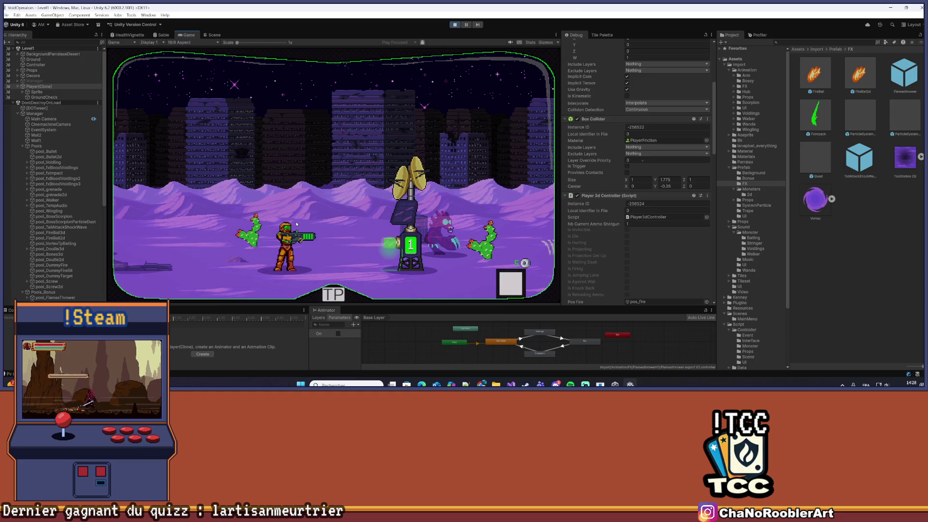
{"action": "key", "text": "shift"}
{"action": "scroll", "coordinate": [176, 283], "scroll_direction": "down", "scroll_amount": 5}
{"action": "left_click", "coordinate": [92, 264]}
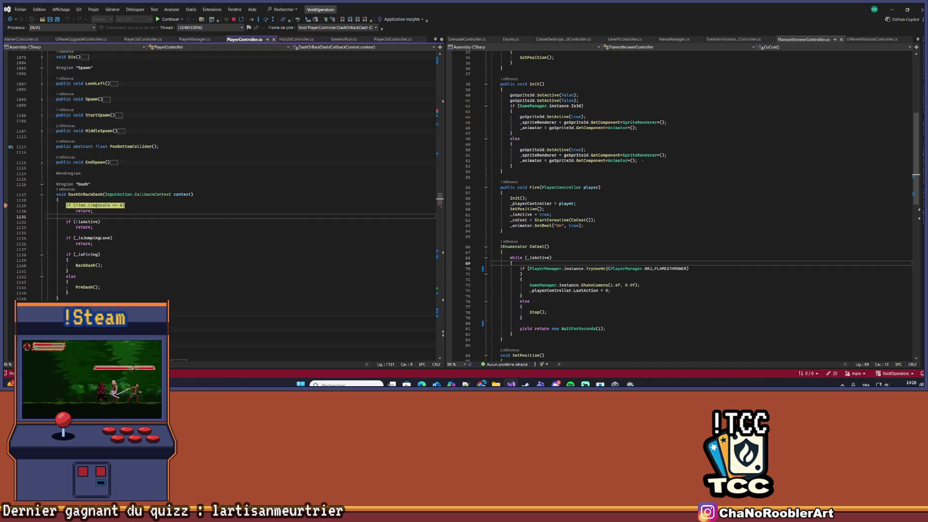
{"action": "left_click", "coordinate": [96, 206]}
{"action": "mouse_move", "coordinate": [98, 206]}
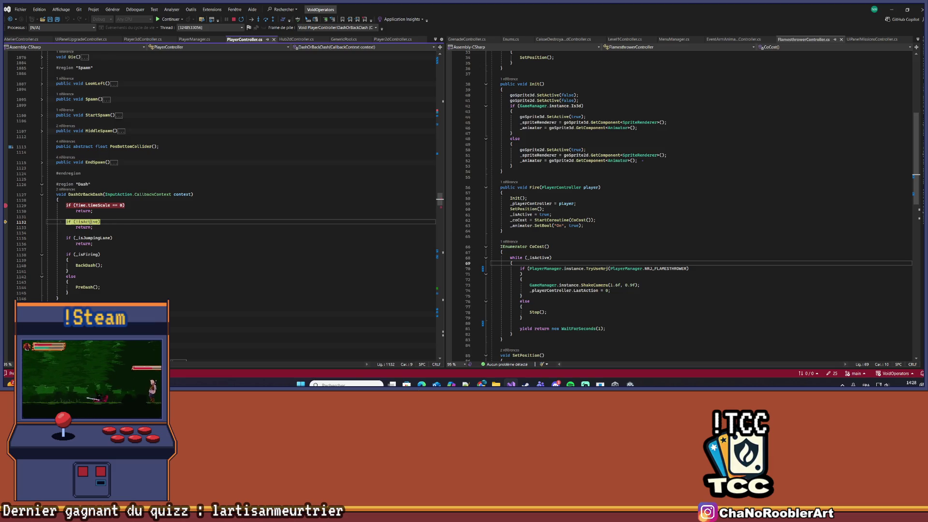
Step through DashOrBackDash into PreDash, inspect its StateGame.hub check, then stop debugging.
{"action": "key", "text": "F10"}
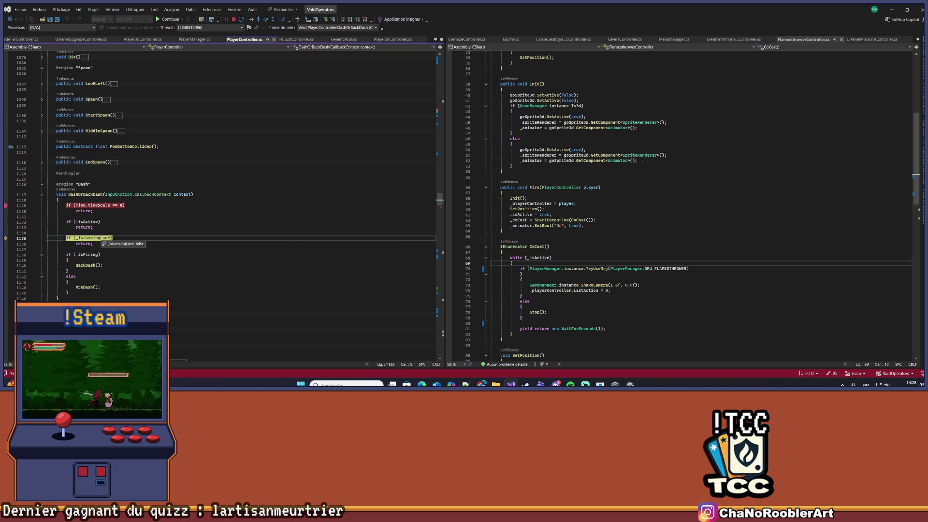
{"action": "key", "text": "F10"}
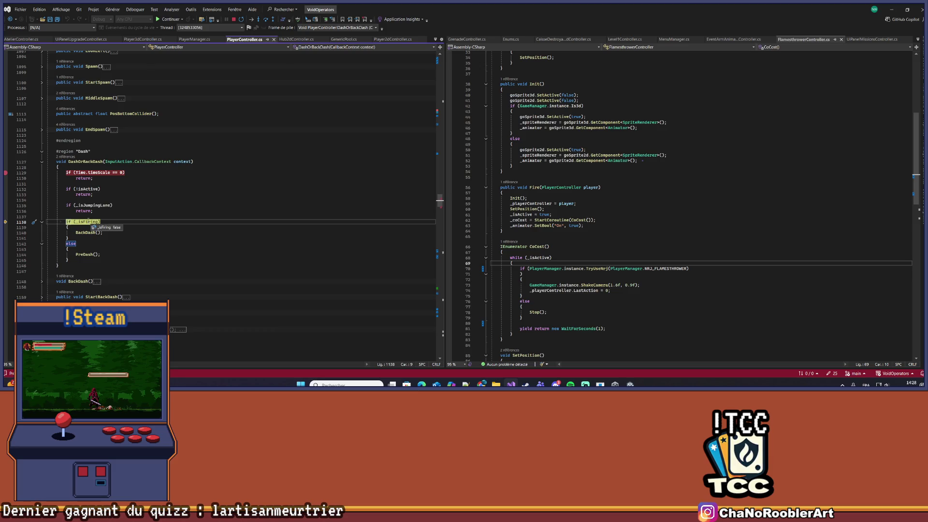
{"action": "key", "text": "F10"}
{"action": "key", "text": "F10"}
{"action": "key", "text": "F11"}
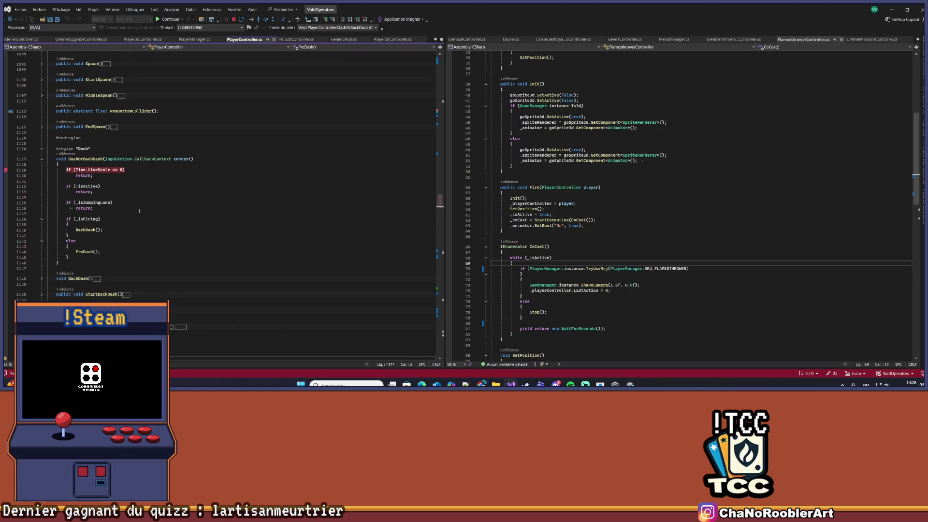
{"action": "scroll", "coordinate": [135, 215], "scroll_direction": "down", "scroll_amount": 4}
{"action": "key", "text": "F10"}
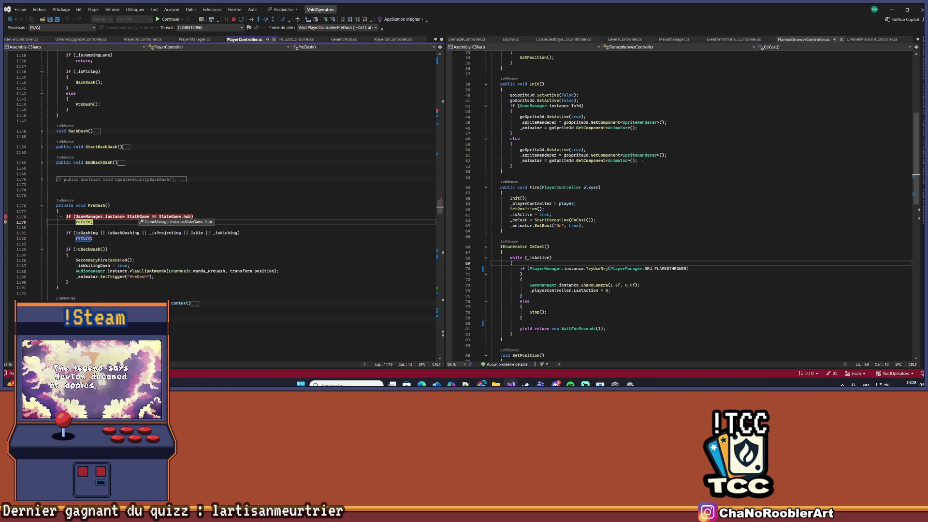
{"action": "left_click", "coordinate": [197, 216]}
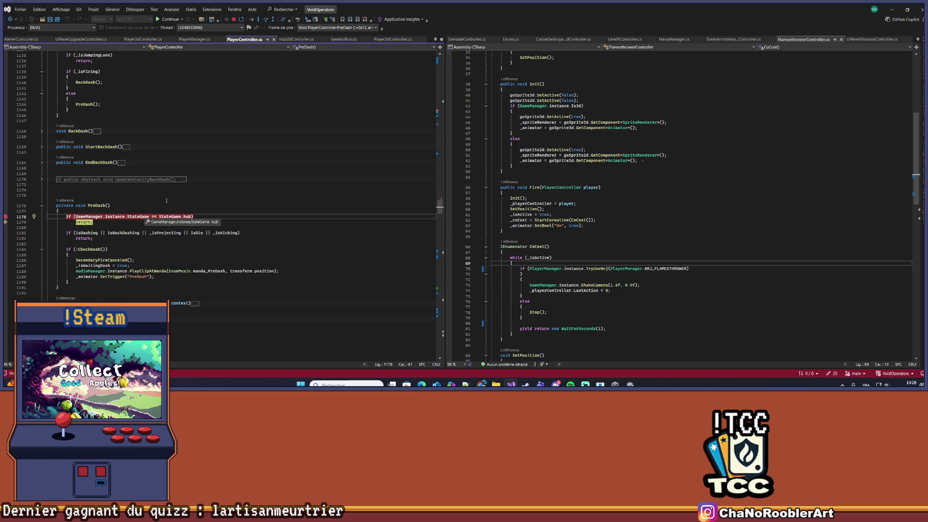
{"action": "scroll", "coordinate": [273, 196], "scroll_direction": "down", "scroll_amount": 4}
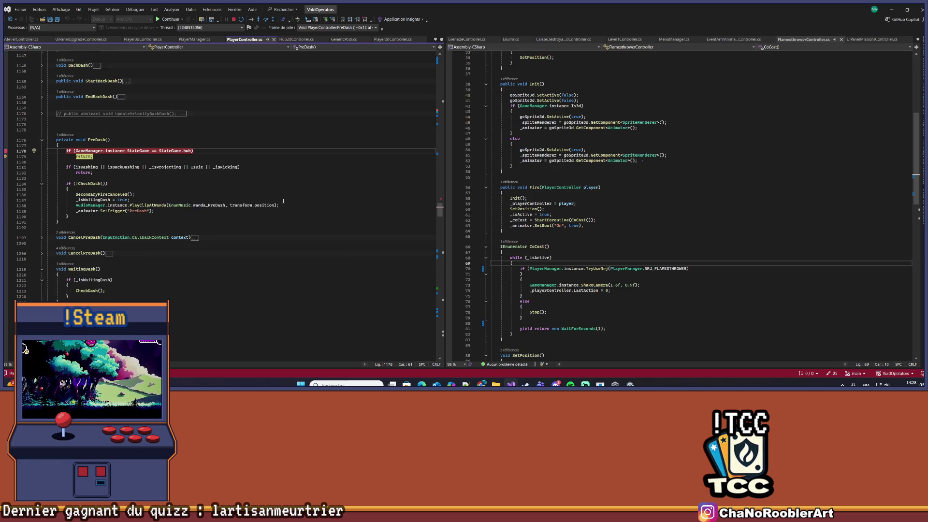
{"action": "scroll", "coordinate": [282, 205], "scroll_direction": "up", "scroll_amount": 5}
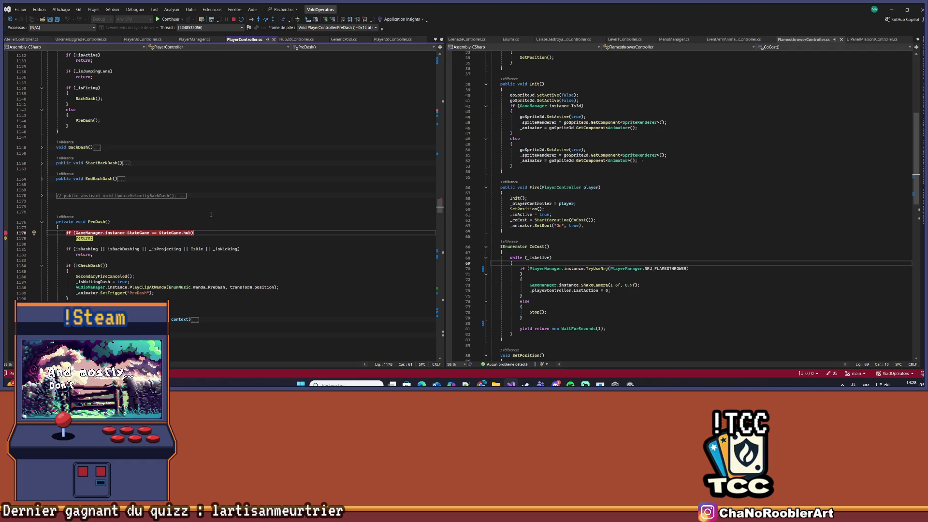
{"action": "left_click", "coordinate": [235, 20]}
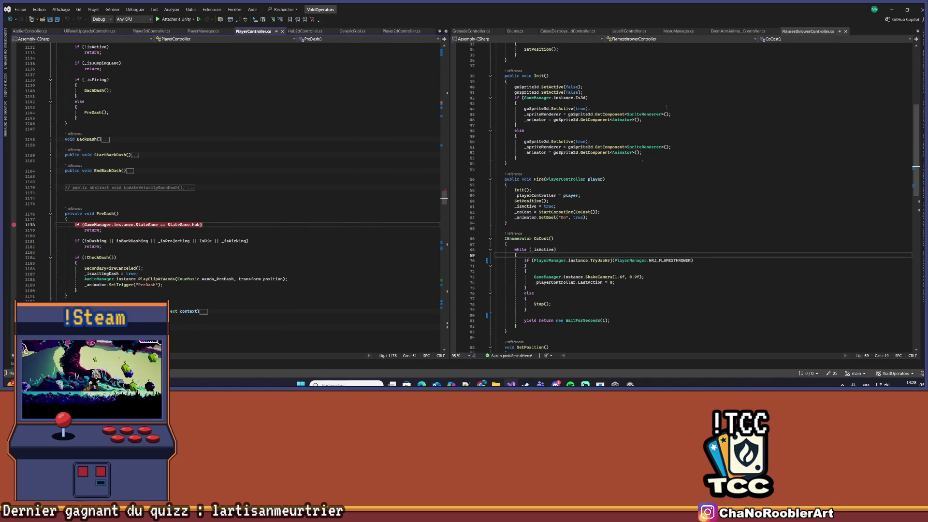
In Unity, exit play mode, save the current scene, and start play mode again.
{"action": "left_click", "coordinate": [893, 8]}
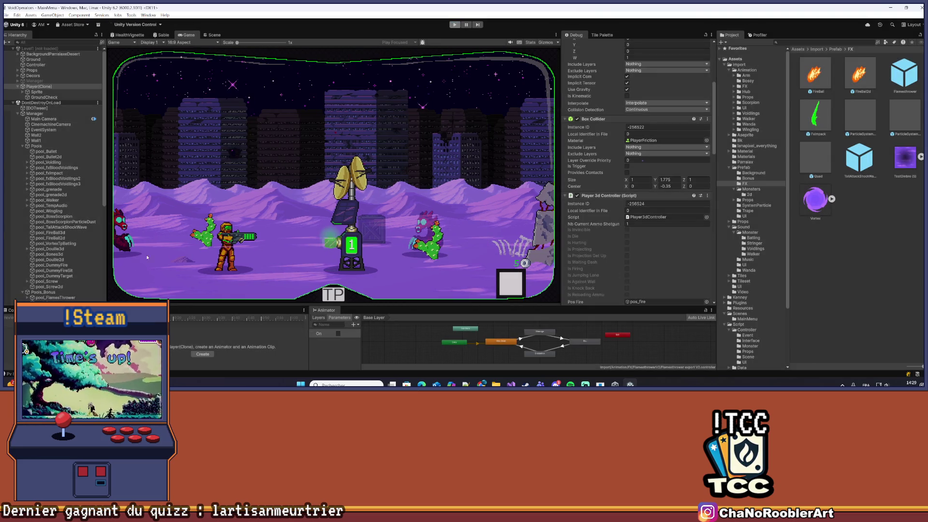
{"action": "key", "text": "ctrl+p"}
{"action": "key", "text": "Return"}
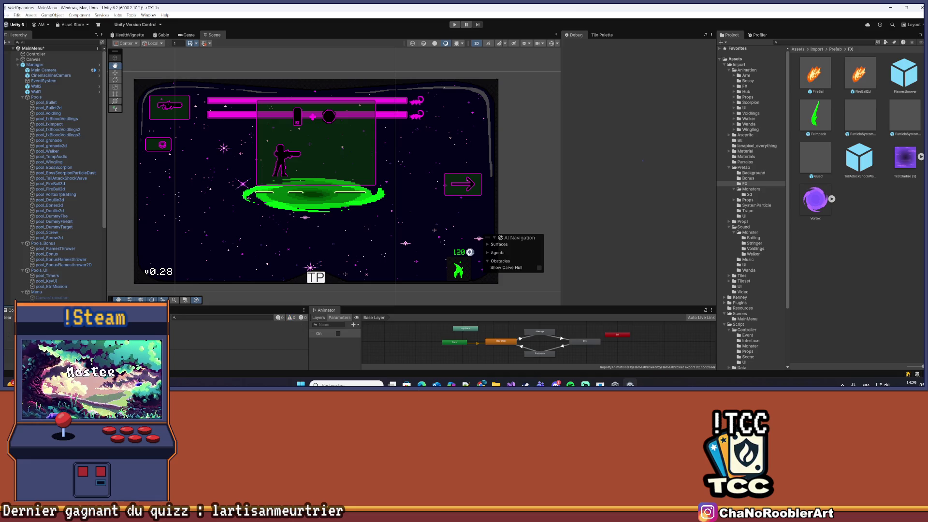
{"action": "left_click", "coordinate": [7, 15]}
{"action": "left_click", "coordinate": [13, 47]}
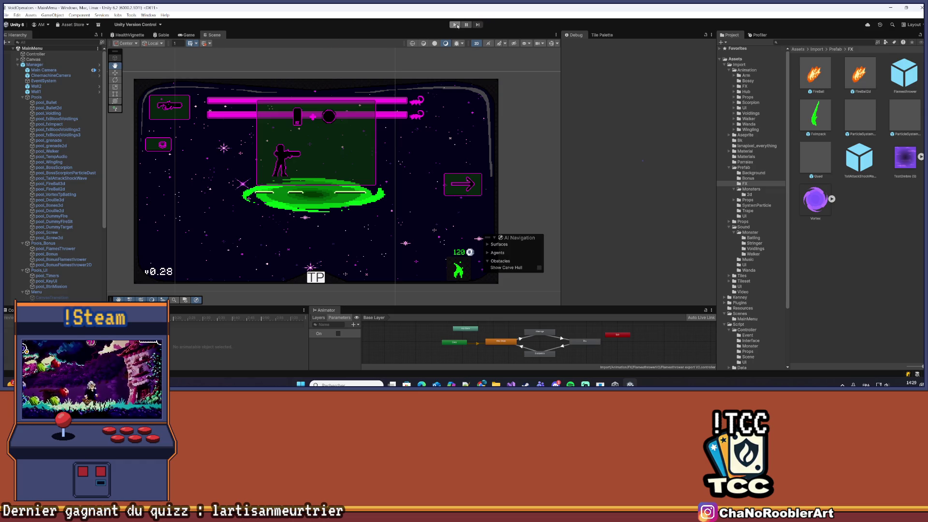
{"action": "left_click", "coordinate": [459, 25]}
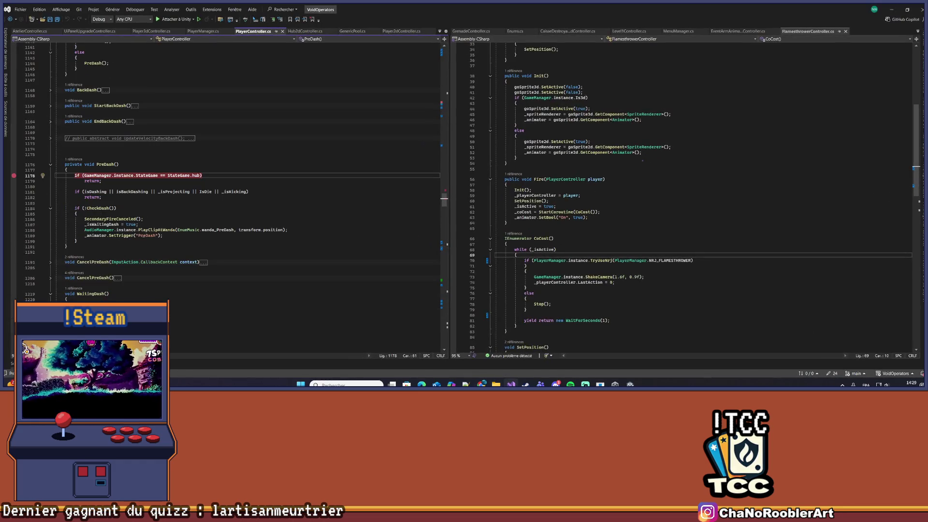
Find all references to the StateGame property in Visual Studio.
{"action": "right_click", "coordinate": [140, 167]}
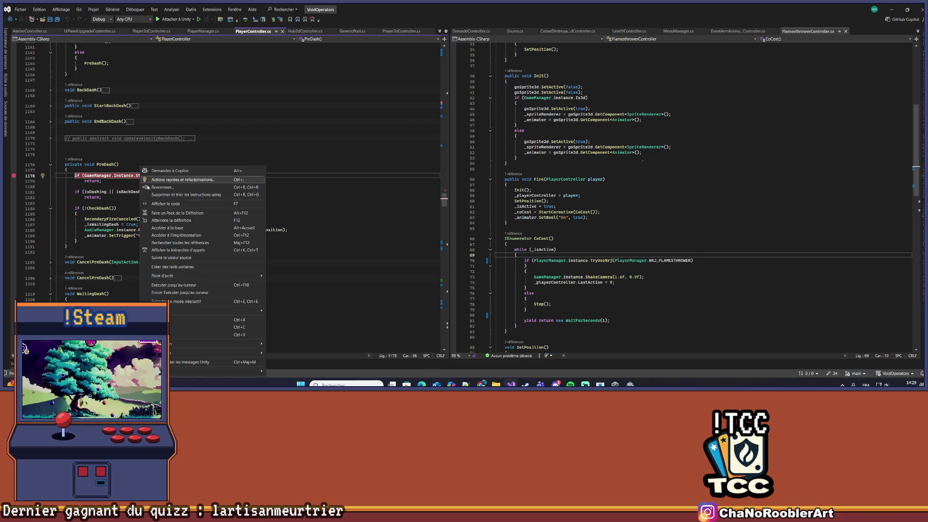
{"action": "left_click", "coordinate": [165, 250]}
{"action": "scroll", "coordinate": [258, 233], "scroll_direction": "down", "scroll_amount": 3}
{"action": "scroll", "coordinate": [184, 307], "scroll_direction": "up", "scroll_amount": 3}
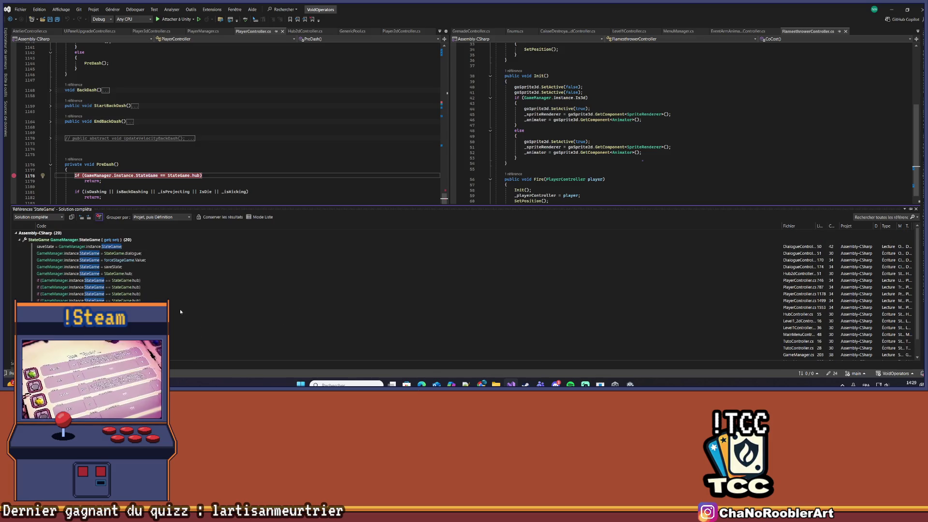
{"action": "scroll", "coordinate": [194, 170], "scroll_direction": "down", "scroll_amount": 1}
{"action": "scroll", "coordinate": [178, 283], "scroll_direction": "down", "scroll_amount": 1}
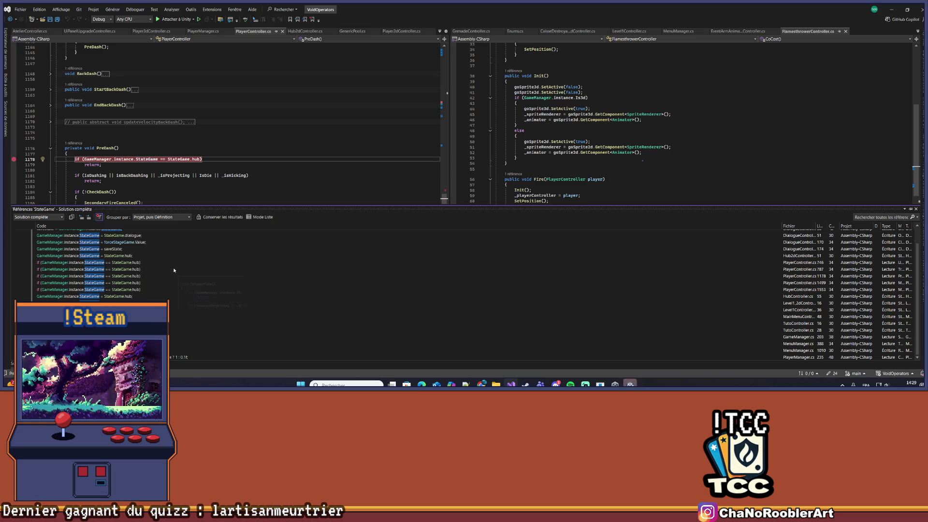
Open the StateGame.hub assignment in HubController.cs from the reference results.
{"action": "mouse_move", "coordinate": [240, 307]}
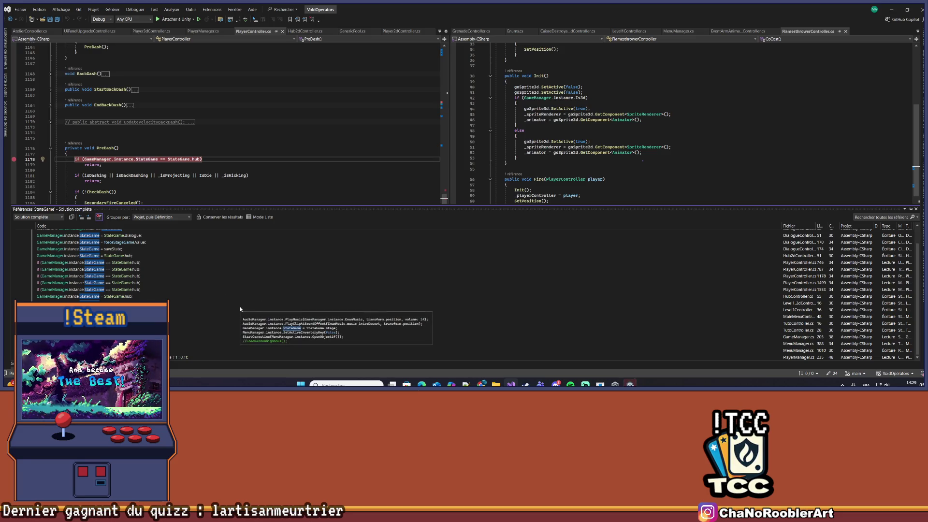
{"action": "mouse_move", "coordinate": [167, 330]}
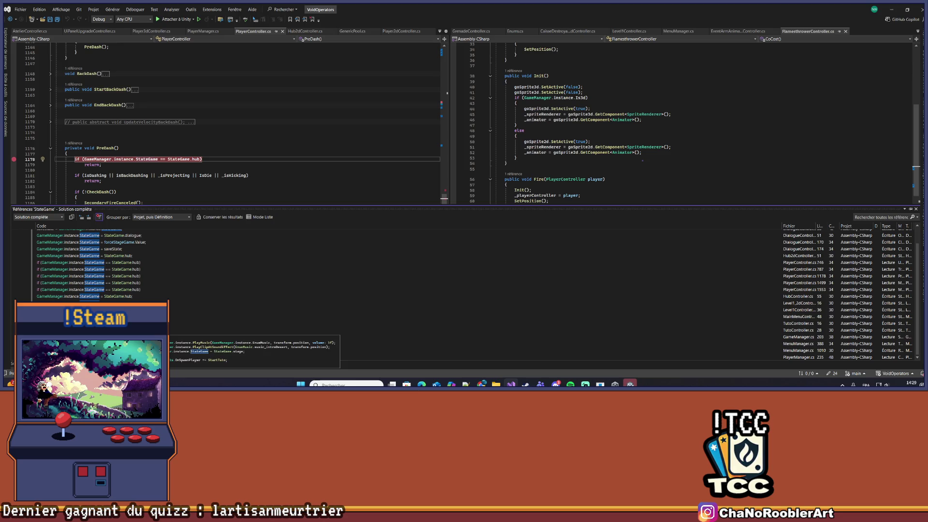
{"action": "double_click", "coordinate": [179, 296]}
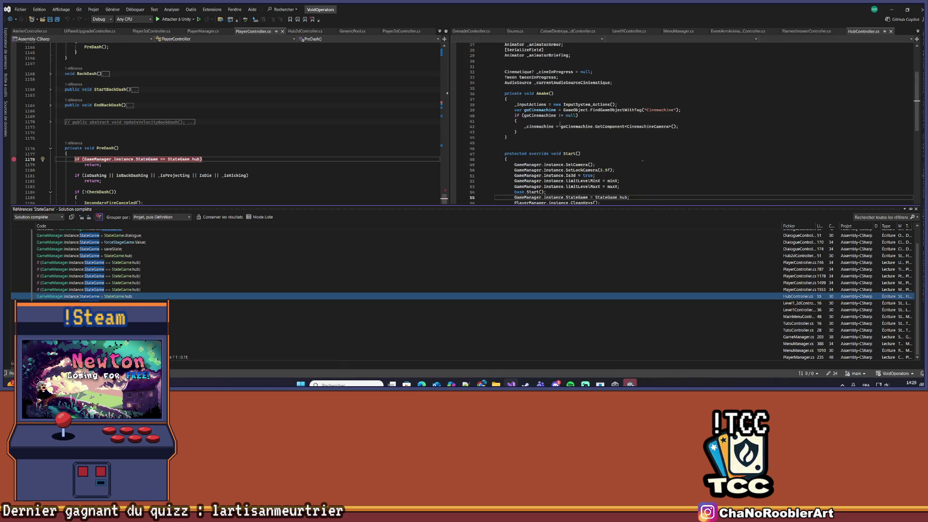
{"action": "scroll", "coordinate": [552, 124], "scroll_direction": "down", "scroll_amount": 3}
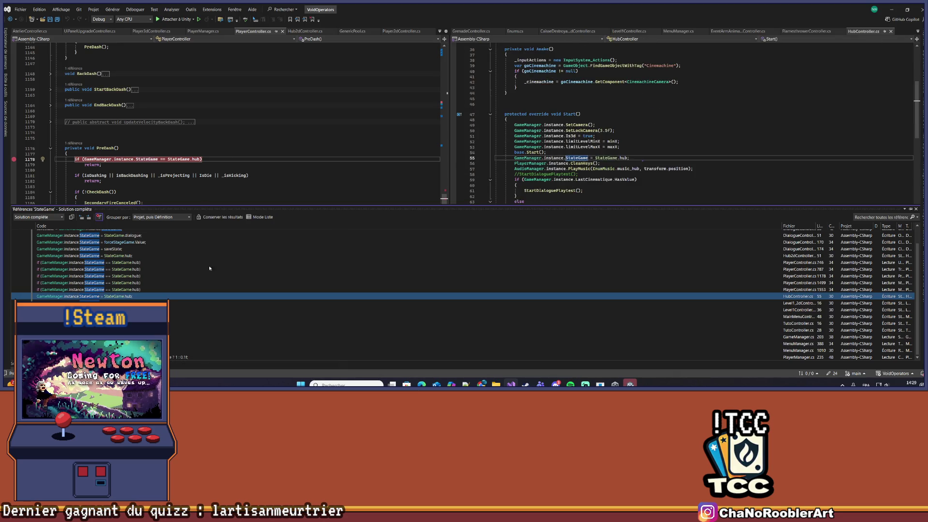
{"action": "scroll", "coordinate": [462, 295], "scroll_direction": "up", "scroll_amount": 1}
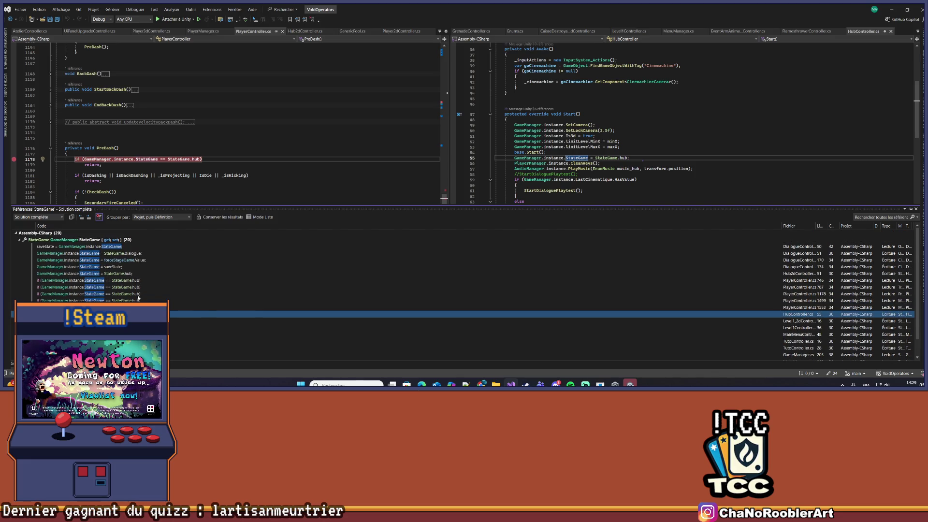
Review where Hub2dController and DialogueController set StateGame, then minimize Visual Studio.
{"action": "double_click", "coordinate": [141, 273]}
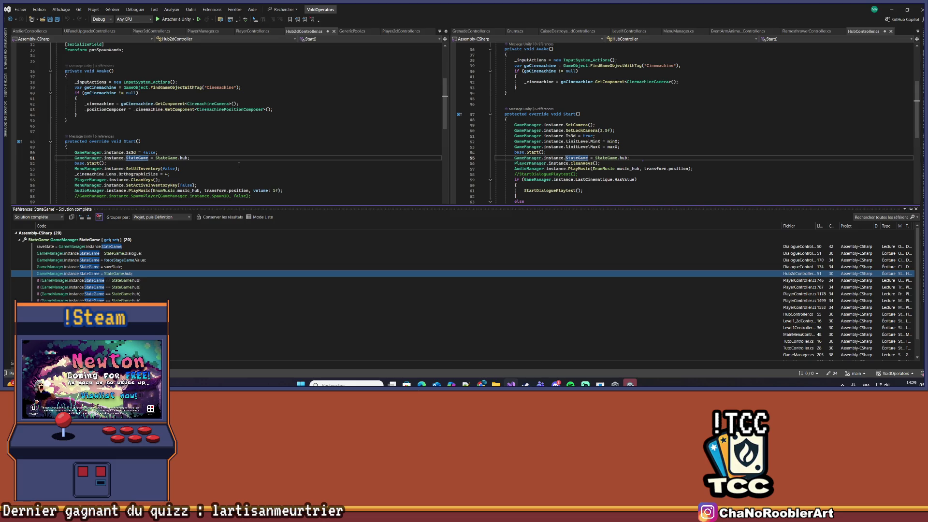
{"action": "scroll", "coordinate": [238, 165], "scroll_direction": "down", "scroll_amount": 1}
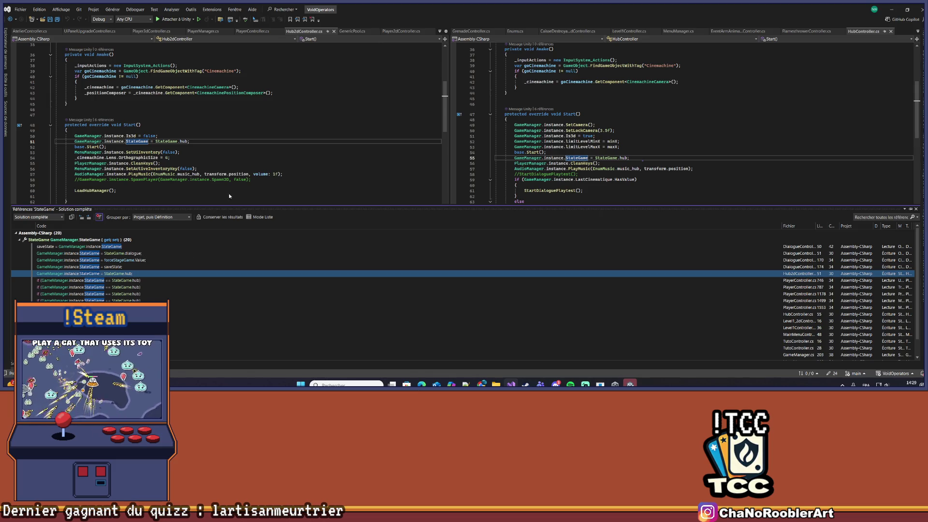
{"action": "double_click", "coordinate": [96, 253]}
{"action": "scroll", "coordinate": [247, 181], "scroll_direction": "up", "scroll_amount": 3}
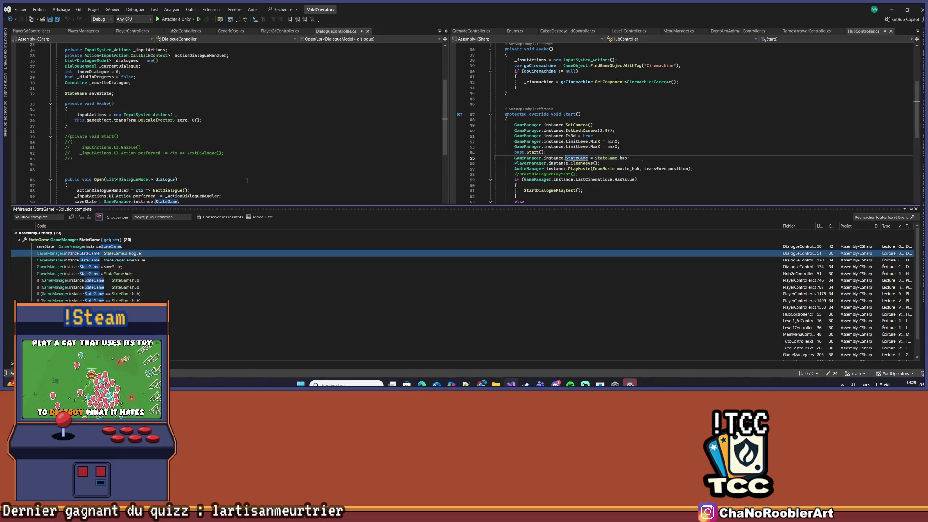
{"action": "scroll", "coordinate": [247, 181], "scroll_direction": "down", "scroll_amount": 3}
{"action": "left_click", "coordinate": [271, 157]}
{"action": "left_click", "coordinate": [891, 9]}
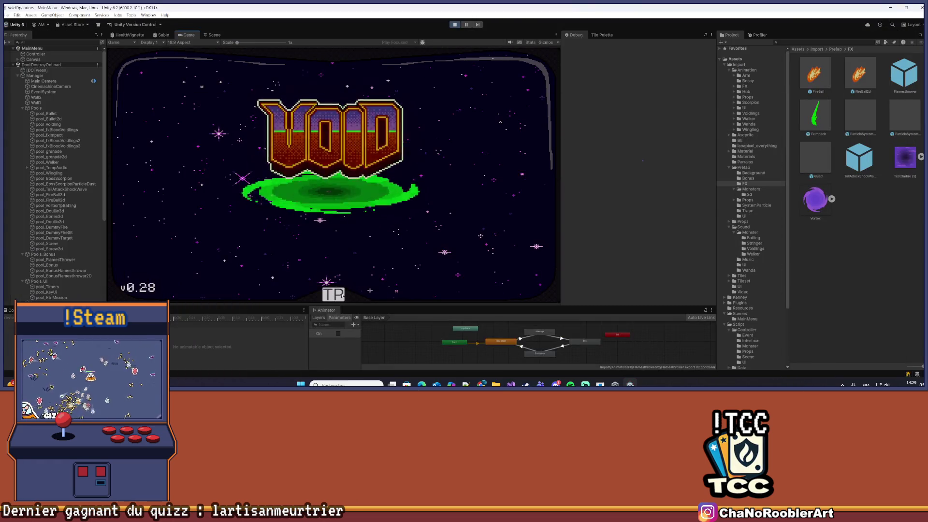
Load the 3D - 2 mission level from the running game's menu.
{"action": "left_click", "coordinate": [235, 178]}
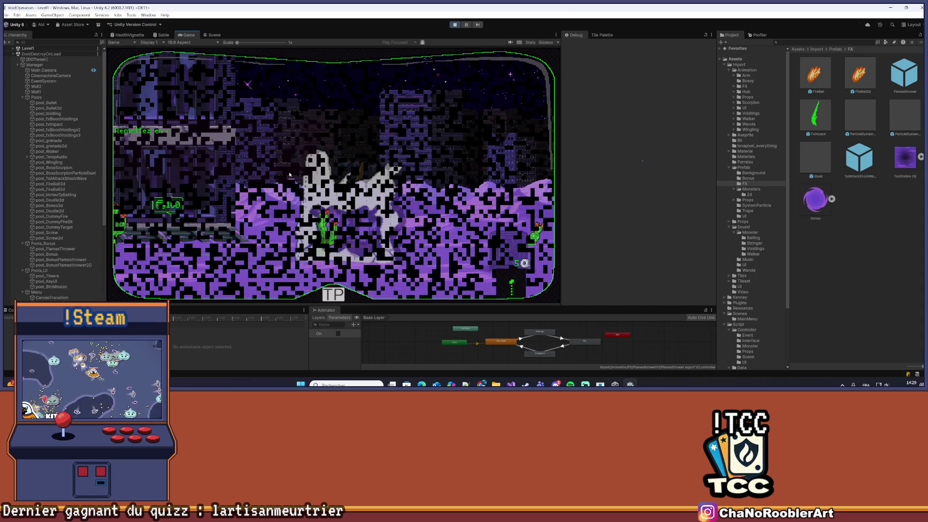
{"action": "scroll", "coordinate": [50, 199], "scroll_direction": "down", "scroll_amount": 5}
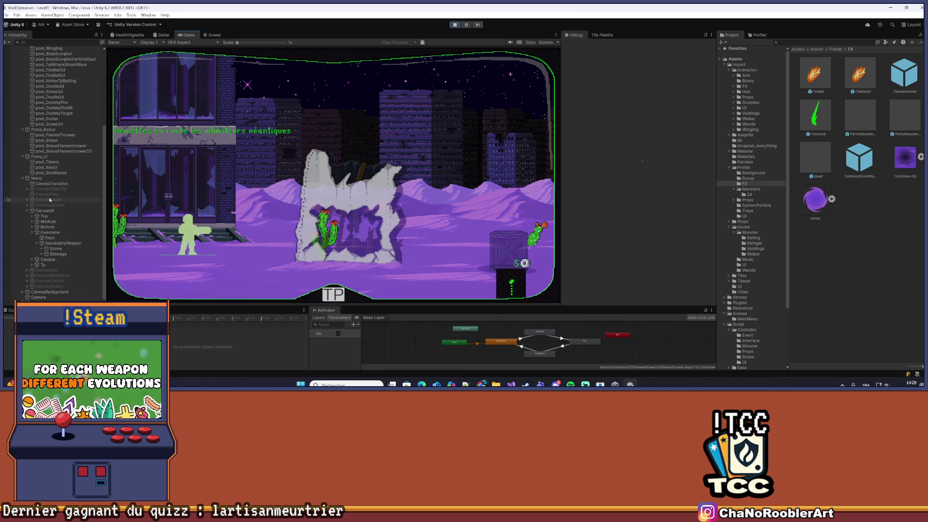
{"action": "scroll", "coordinate": [50, 203], "scroll_direction": "up", "scroll_amount": 5}
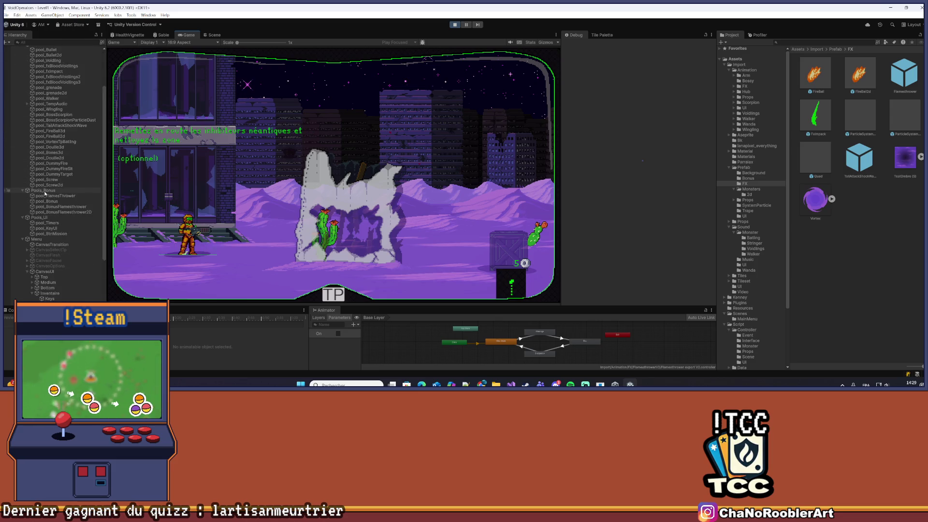
Collapse the Pools group and array, expand Game Manager (Script), and refocus the Game view.
{"action": "left_click", "coordinate": [23, 98]}
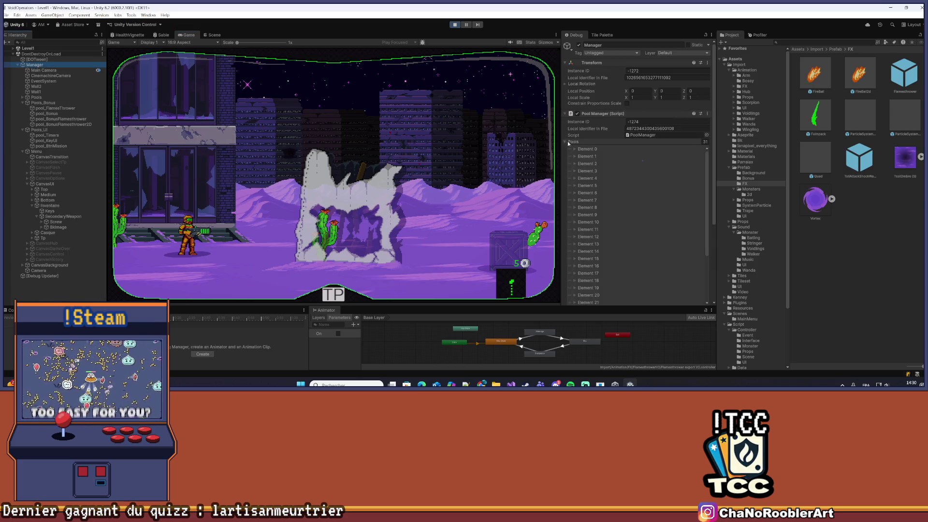
{"action": "left_click", "coordinate": [566, 143]}
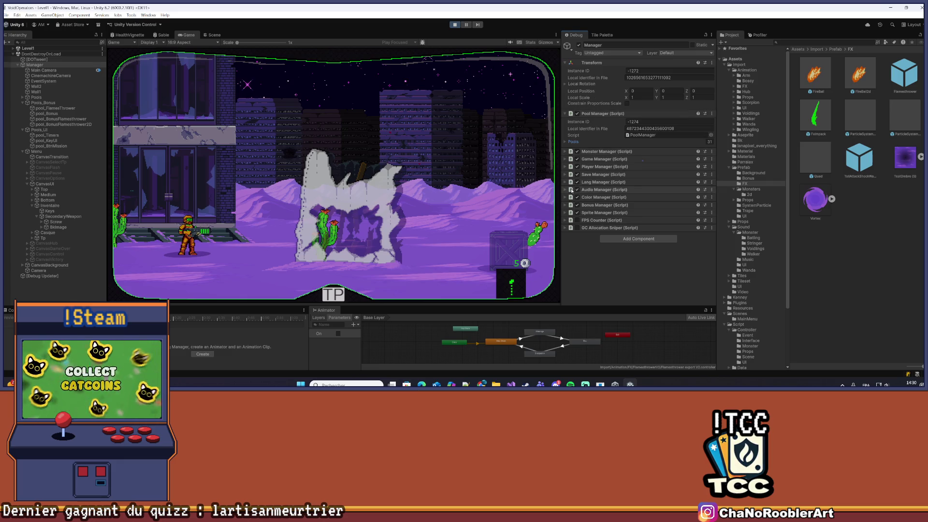
{"action": "left_click", "coordinate": [565, 159]}
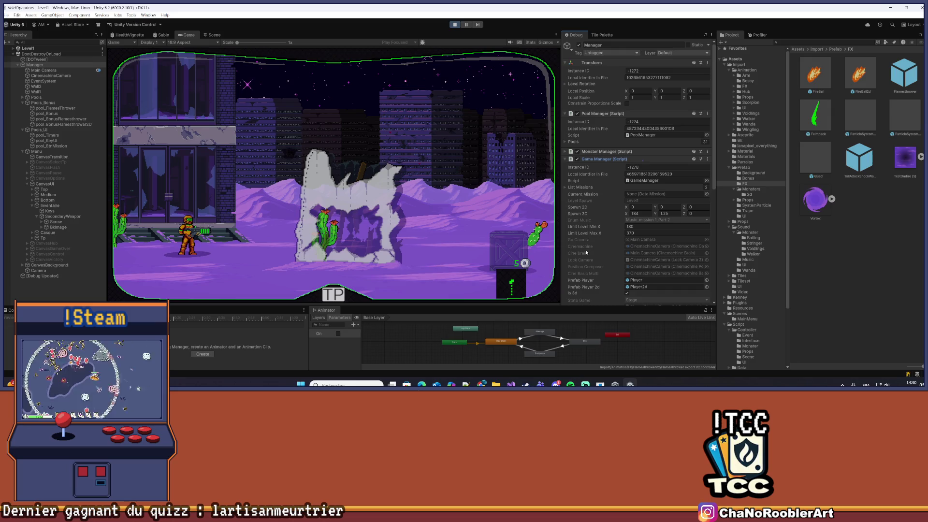
{"action": "scroll", "coordinate": [587, 252], "scroll_direction": "down", "scroll_amount": 3}
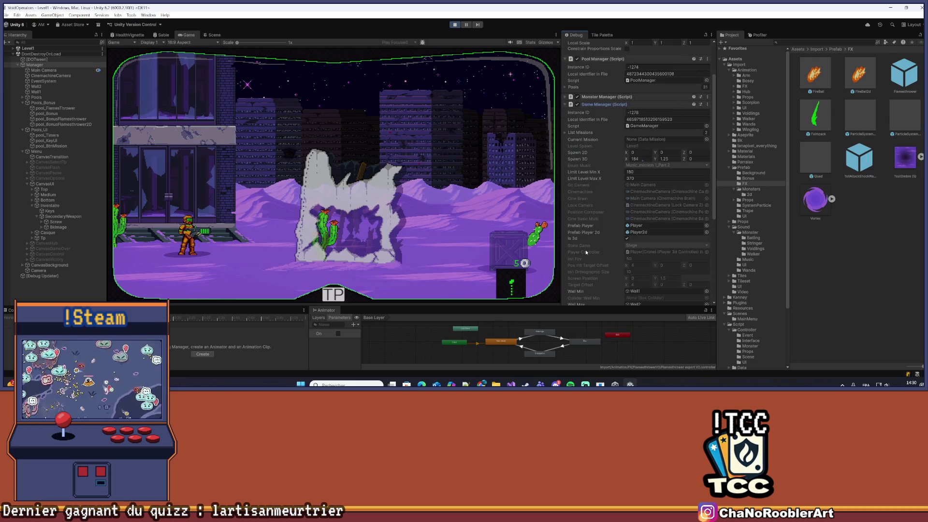
{"action": "scroll", "coordinate": [587, 252], "scroll_direction": "down", "scroll_amount": 1}
{"action": "left_click", "coordinate": [449, 221]}
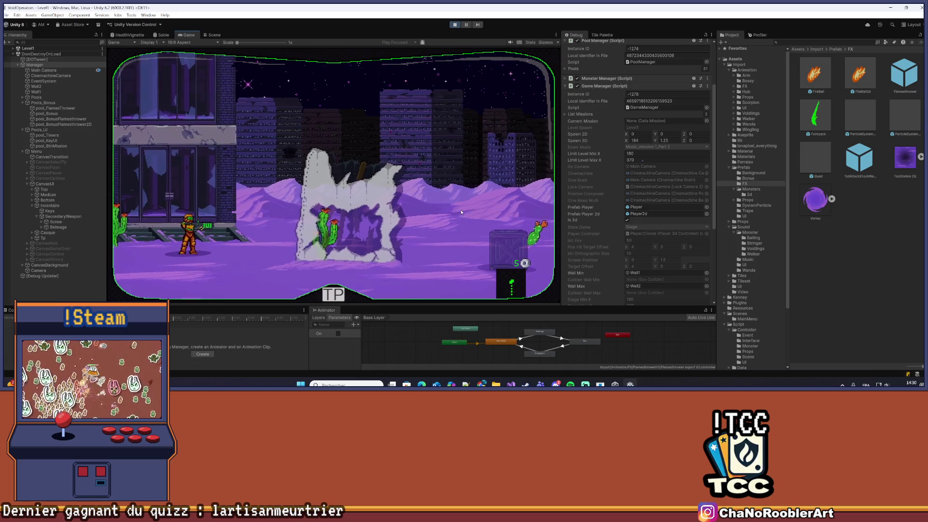
Fire the flamethrower in the current level, then load the 2D - 2 level from the Tab menu.
{"action": "key", "text": "d"}
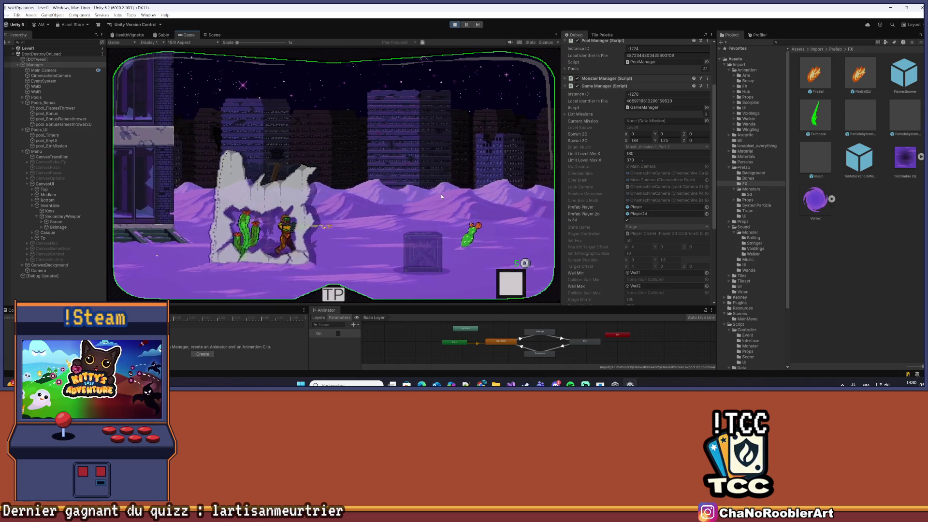
{"action": "left_click", "coordinate": [442, 199]}
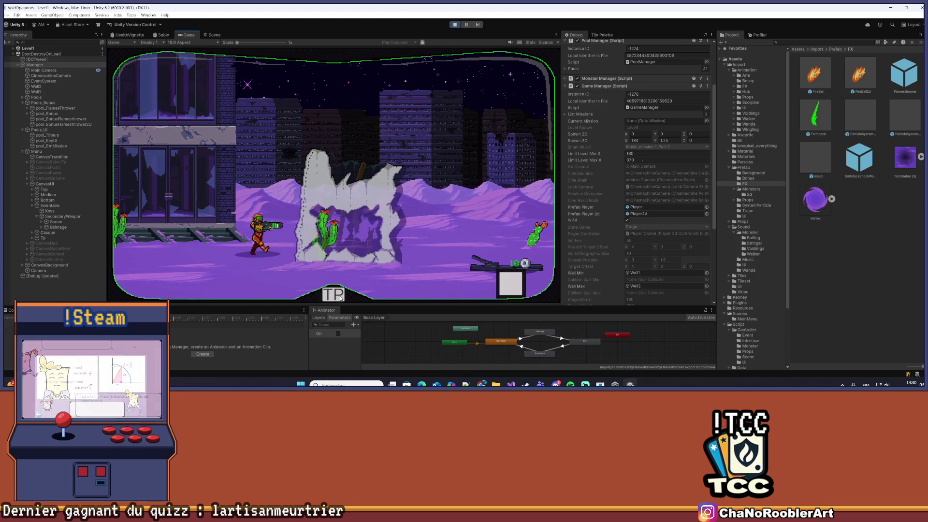
{"action": "key", "text": "Tab"}
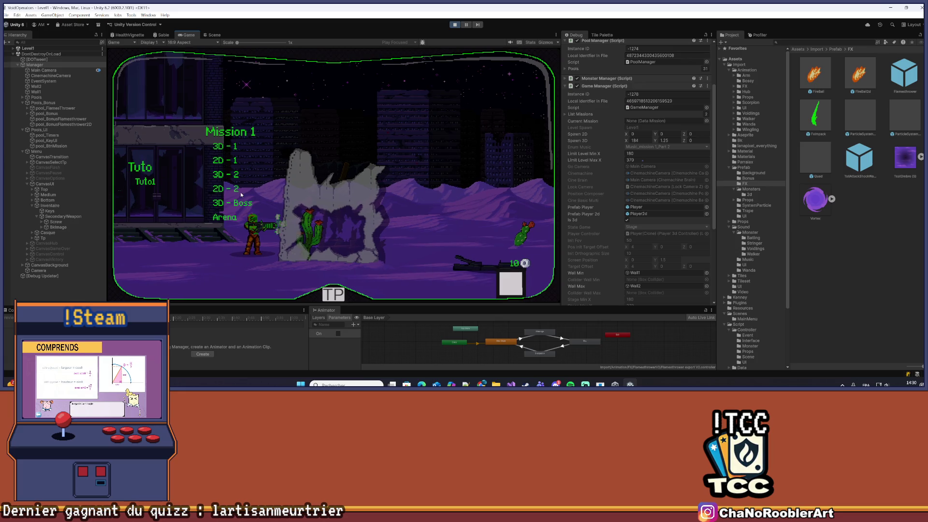
{"action": "left_click", "coordinate": [240, 193]}
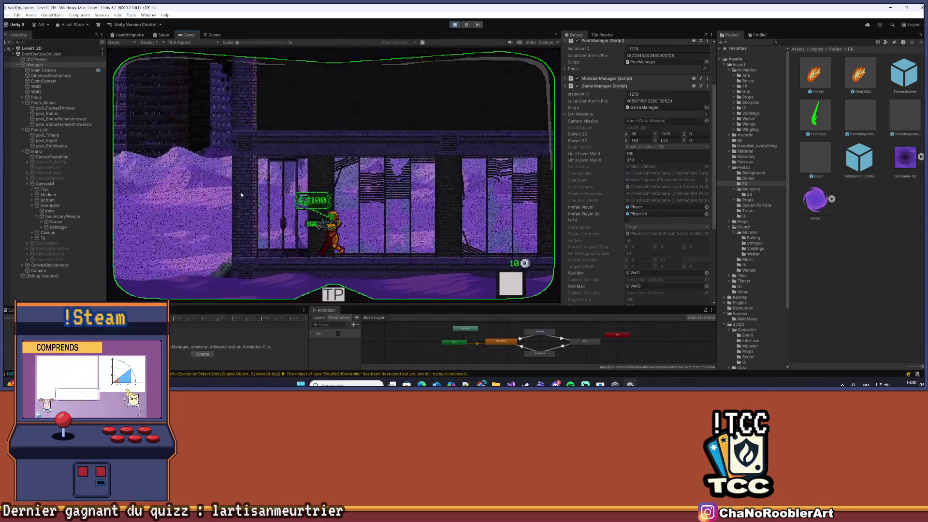
Walk left and right through 2D - 2, burning the crates with the flamethrower.
{"action": "key", "text": "Left"}
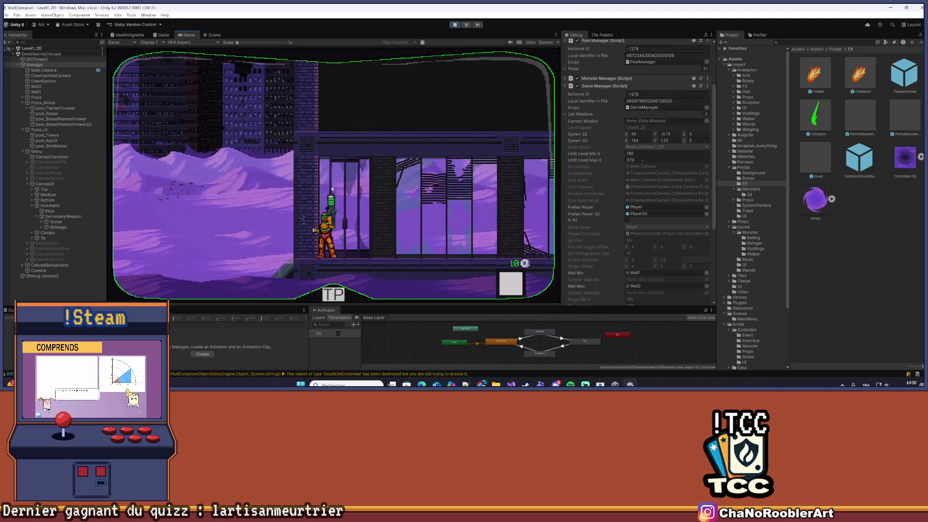
{"action": "key", "text": "Left"}
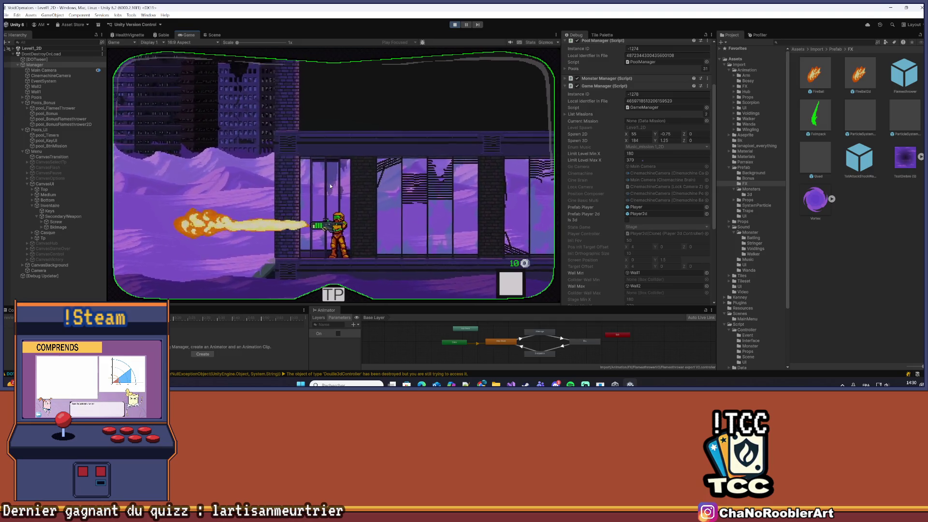
{"action": "key", "text": "Right"}
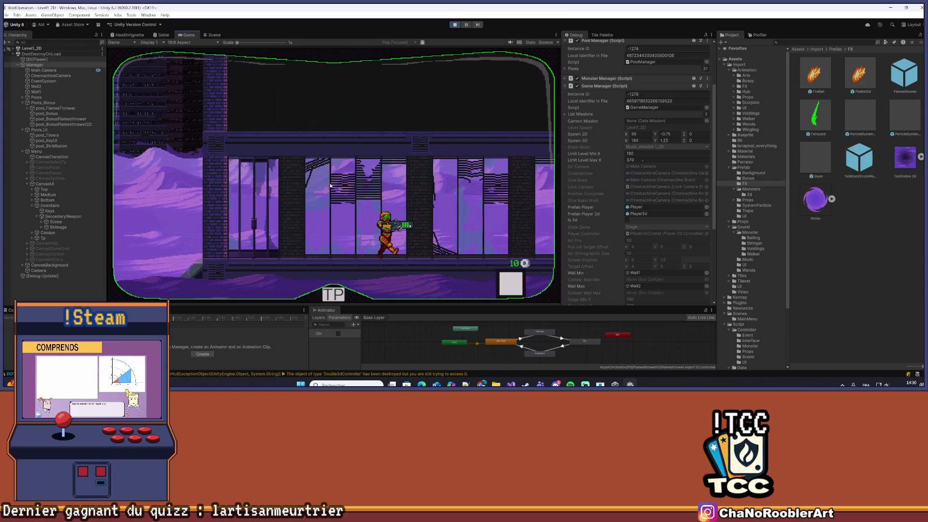
{"action": "key", "text": "Right"}
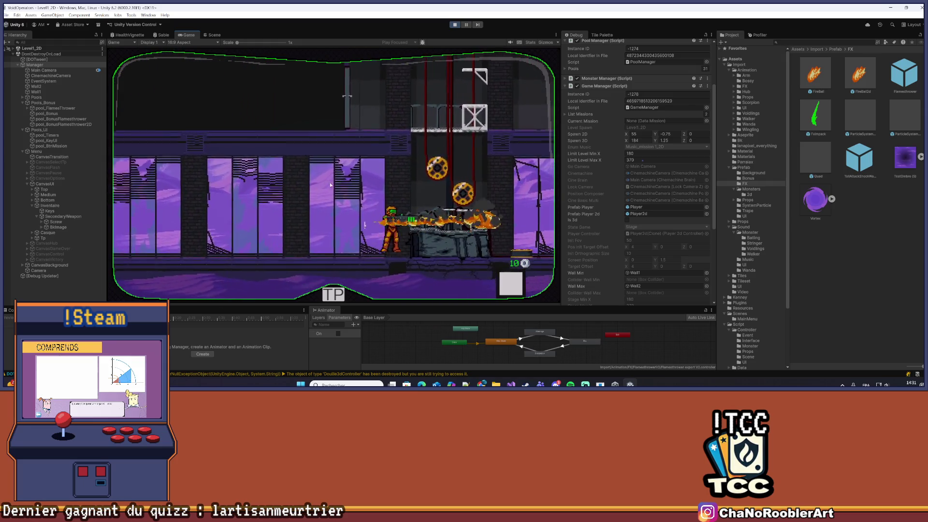
{"action": "key", "text": "Right"}
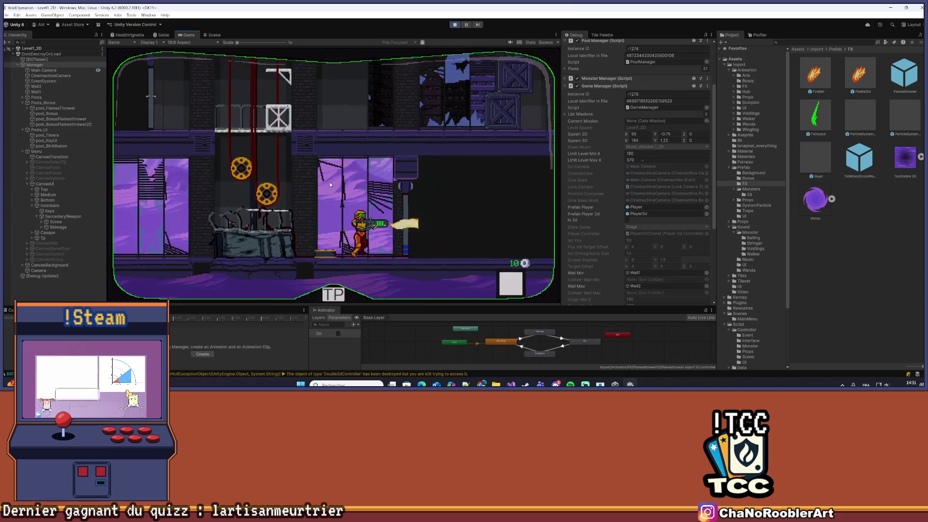
{"action": "key", "text": "Left"}
{"action": "key", "text": "Left"}
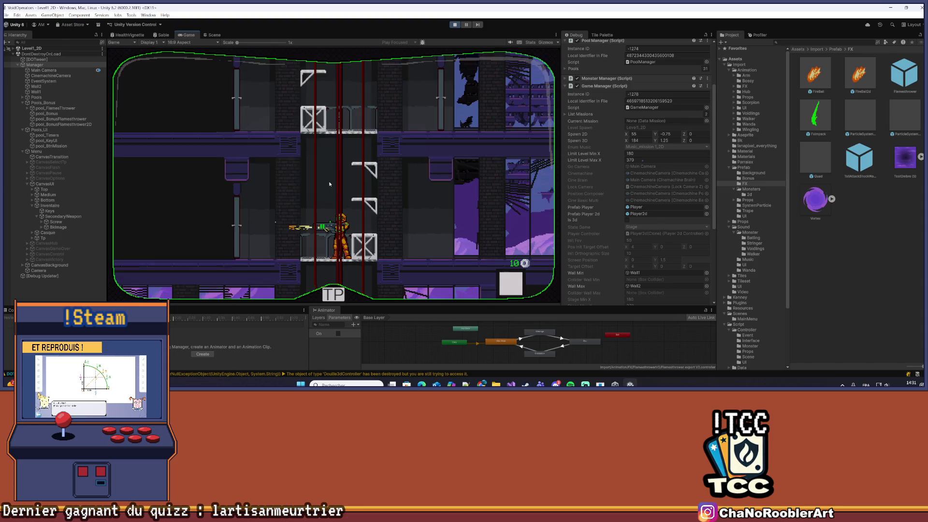
{"action": "key", "text": "Right"}
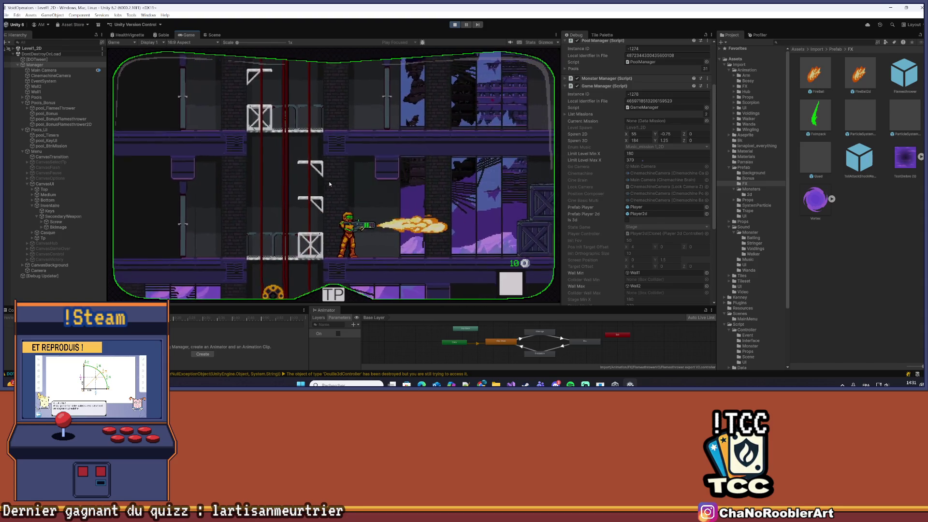
{"action": "key", "text": "Right"}
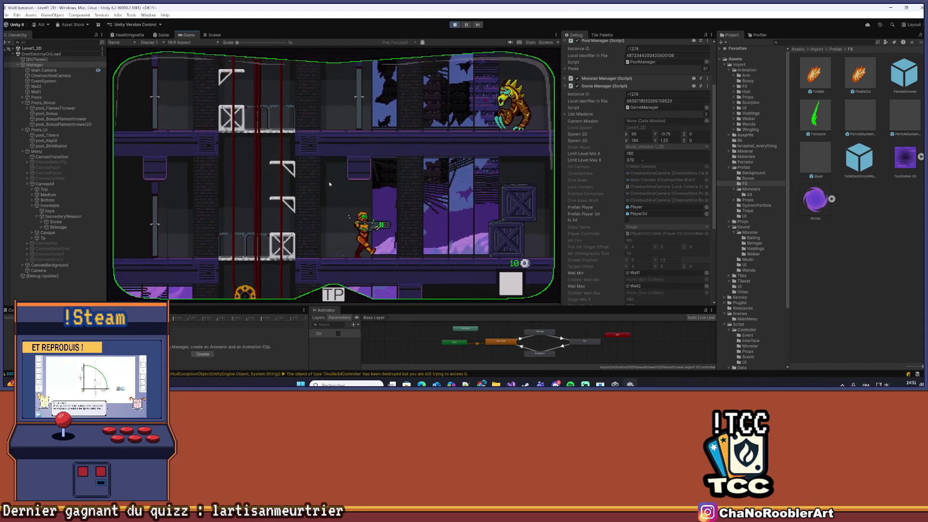
{"action": "key", "text": "Right"}
{"action": "left_click", "coordinate": [452, 212]}
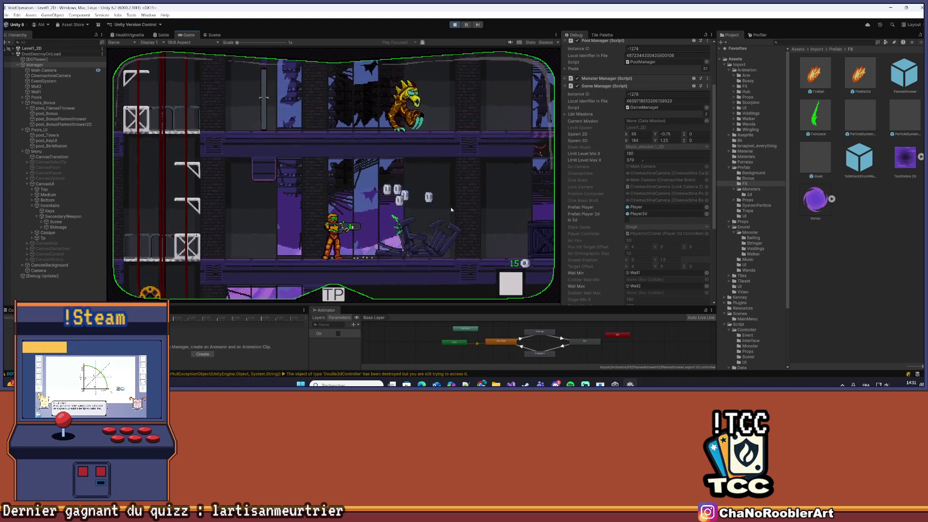
Advance right collecting coins and fire repeated flame bursts at the enemy.
{"action": "key", "text": "Right"}
{"action": "left_click", "coordinate": [451, 209]}
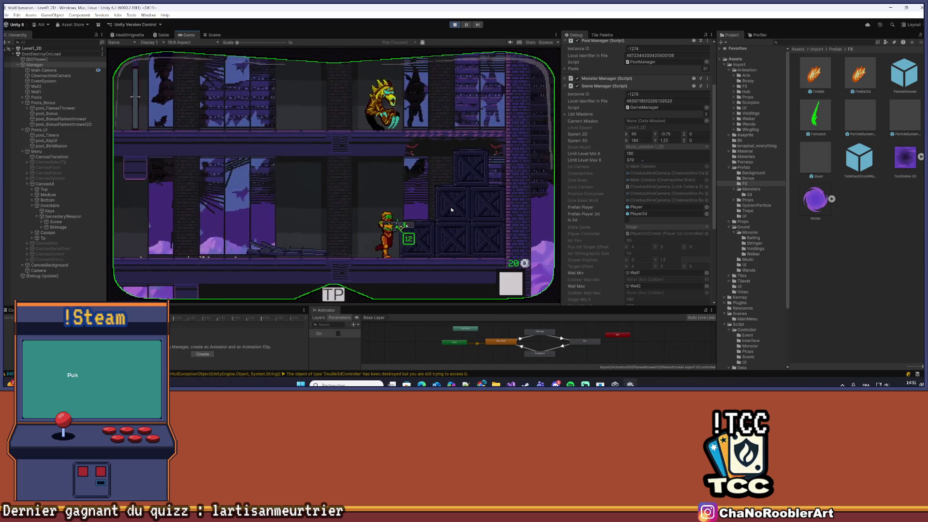
{"action": "key", "text": "Right"}
{"action": "left_click", "coordinate": [451, 210]}
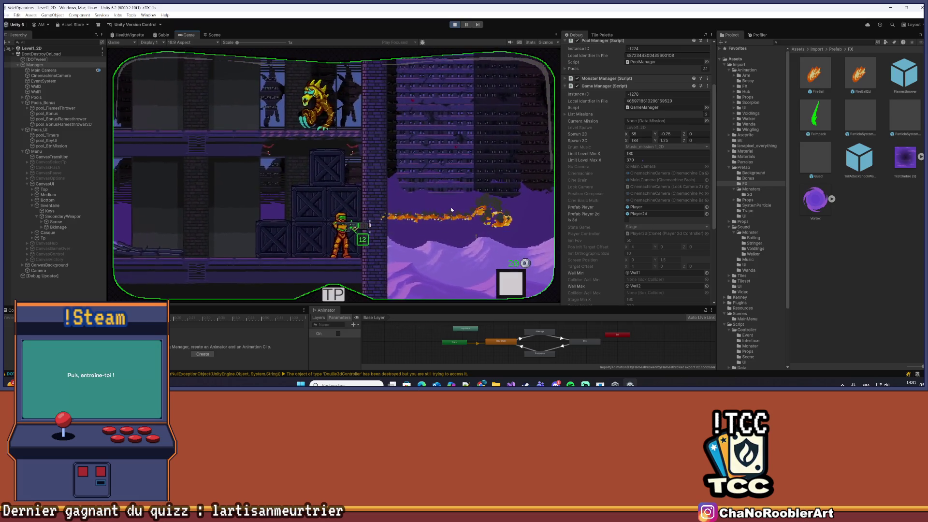
{"action": "key", "text": "Right"}
{"action": "left_click", "coordinate": [452, 209]}
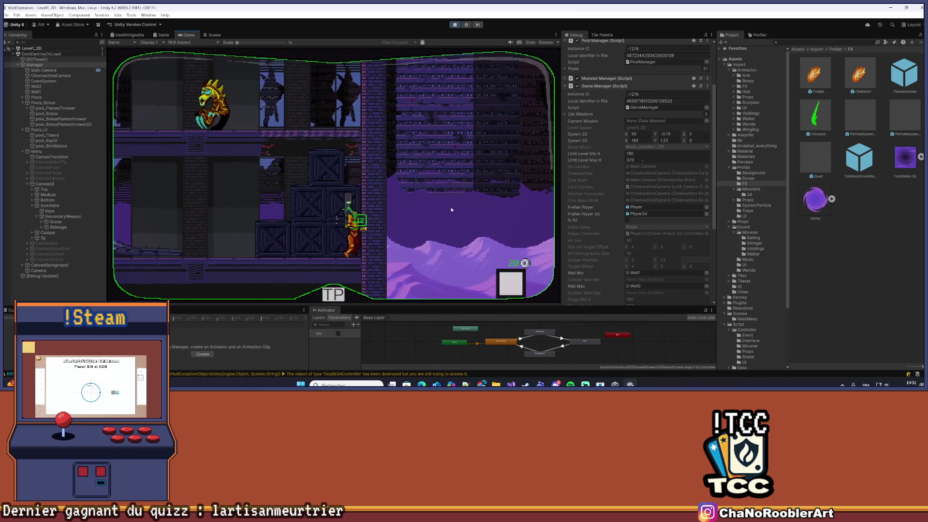
{"action": "left_click", "coordinate": [452, 210]}
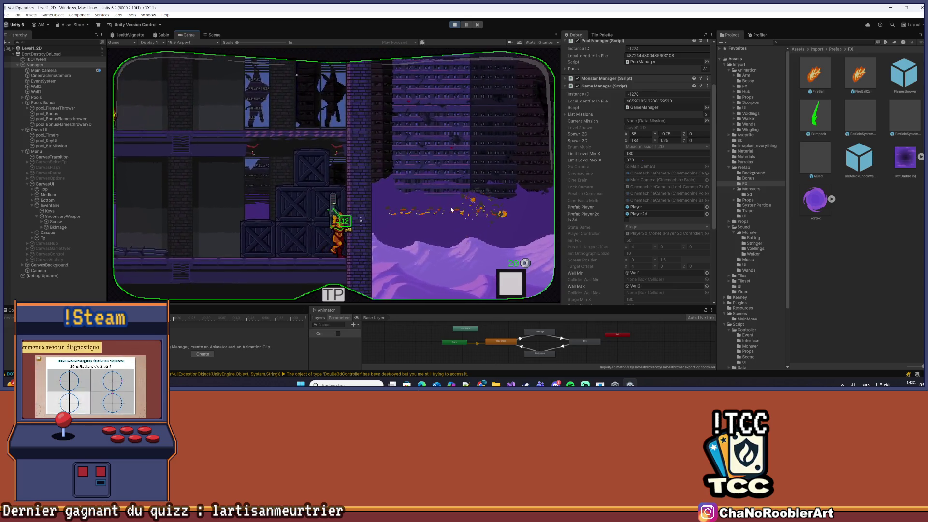
{"action": "left_click", "coordinate": [451, 209]}
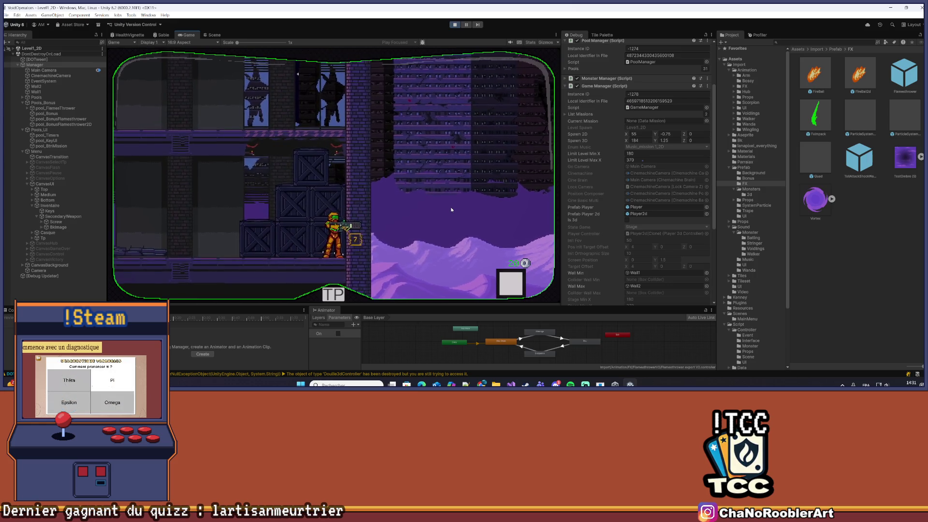
{"action": "key", "text": "a"}
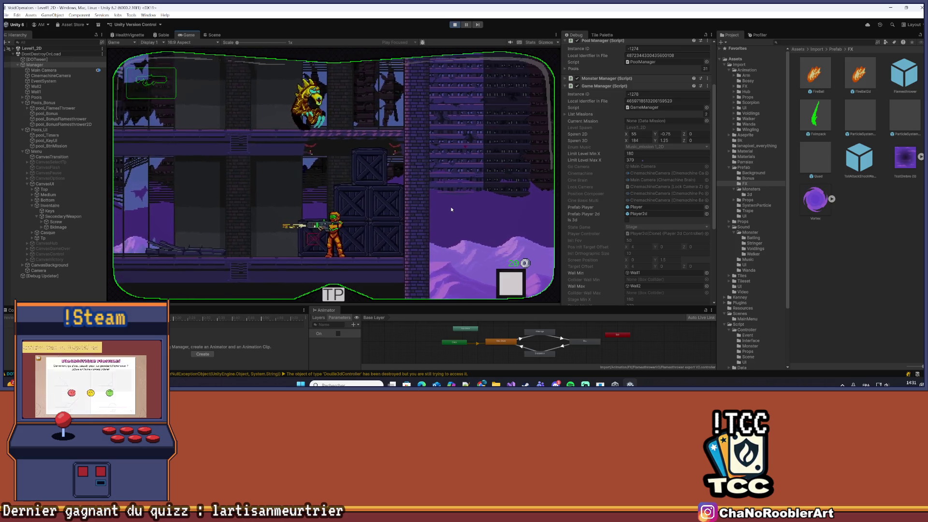
{"action": "left_click", "coordinate": [450, 206]}
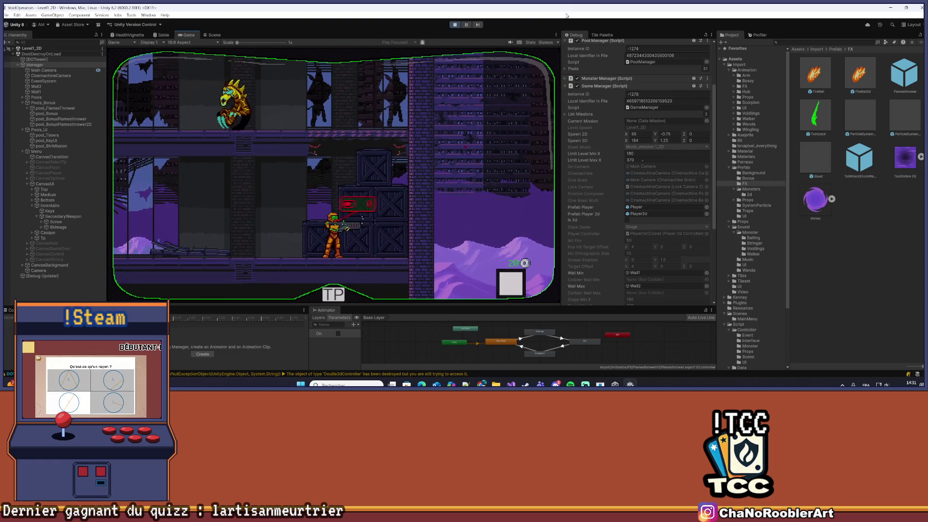
{"action": "left_click", "coordinate": [433, 137]}
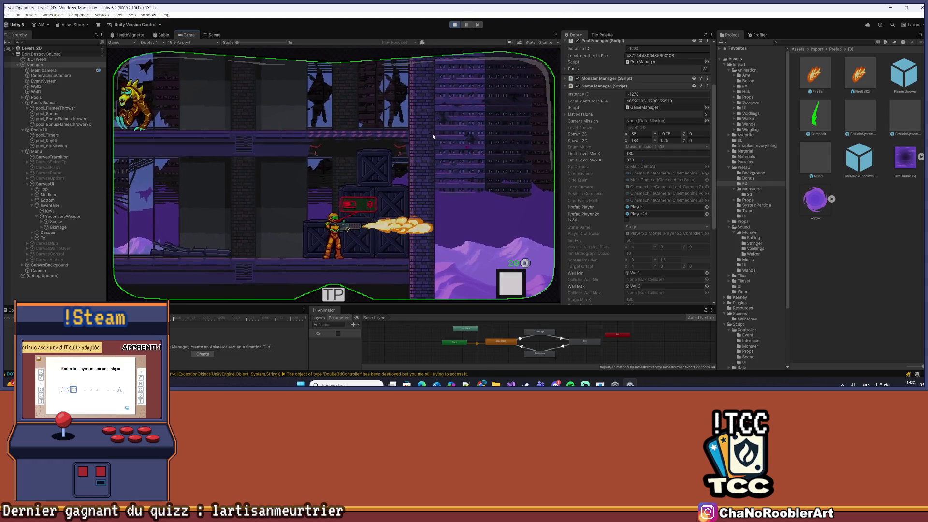
Glance at the Scene view, return to the Game view, and stop play mode.
{"action": "left_click", "coordinate": [213, 35]}
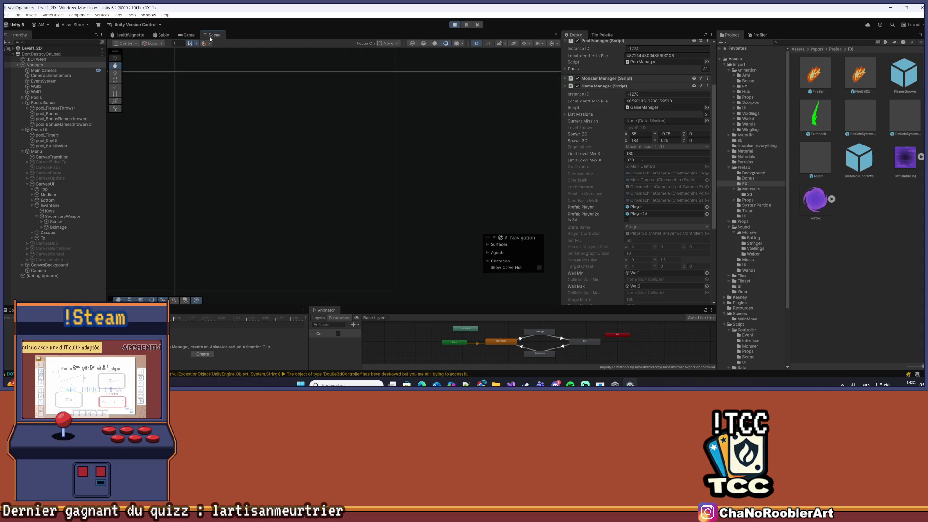
{"action": "left_click", "coordinate": [187, 35]}
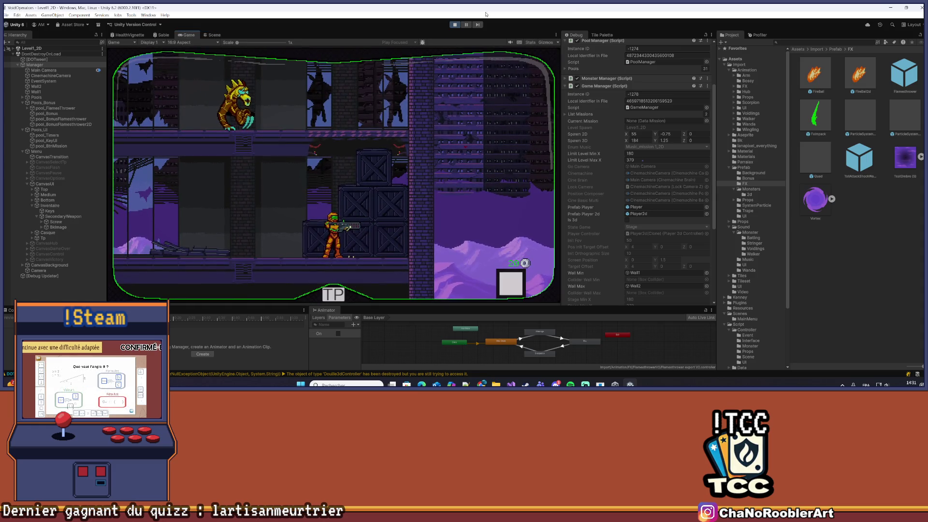
{"action": "left_click", "coordinate": [455, 24]}
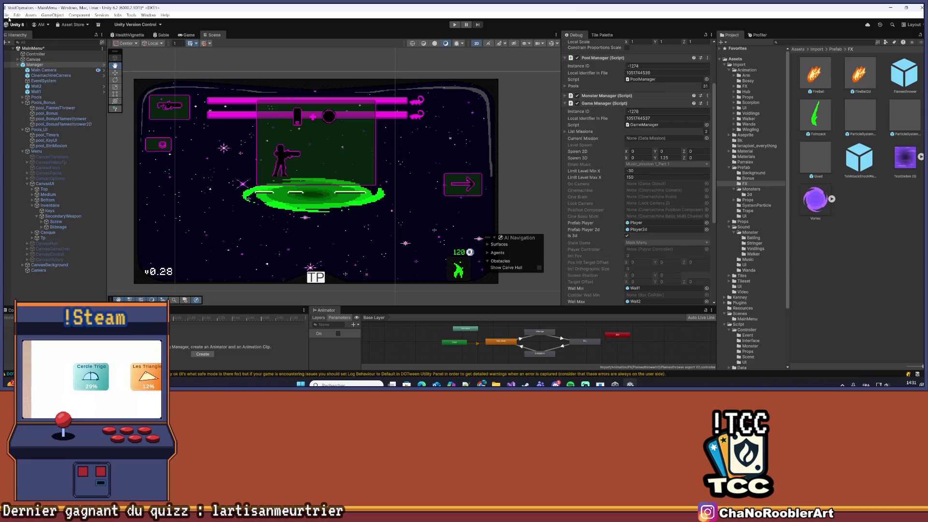
Open the Flamethrower prefab, select Sprite, enlarge the Animation panel, and set the Inspector to Normal.
{"action": "left_click", "coordinate": [17, 15]}
{"action": "left_click", "coordinate": [29, 96]}
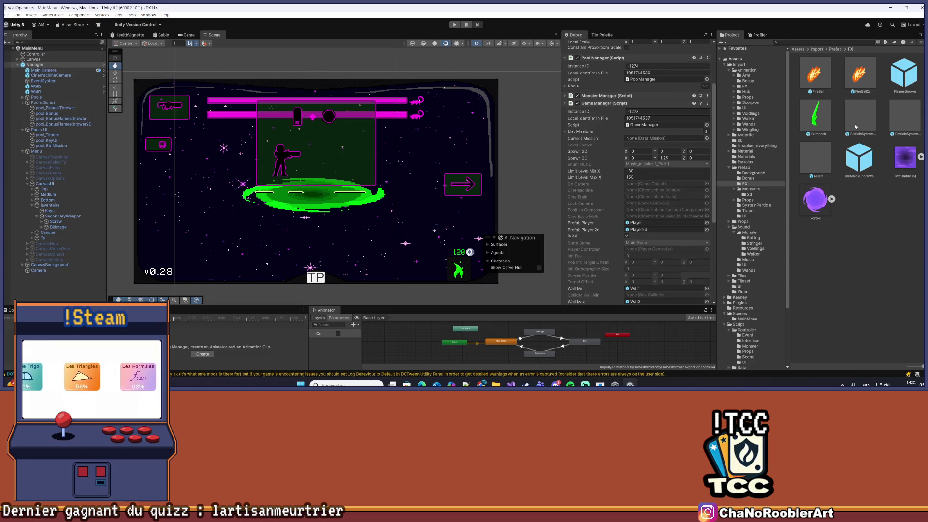
{"action": "double_click", "coordinate": [904, 73]}
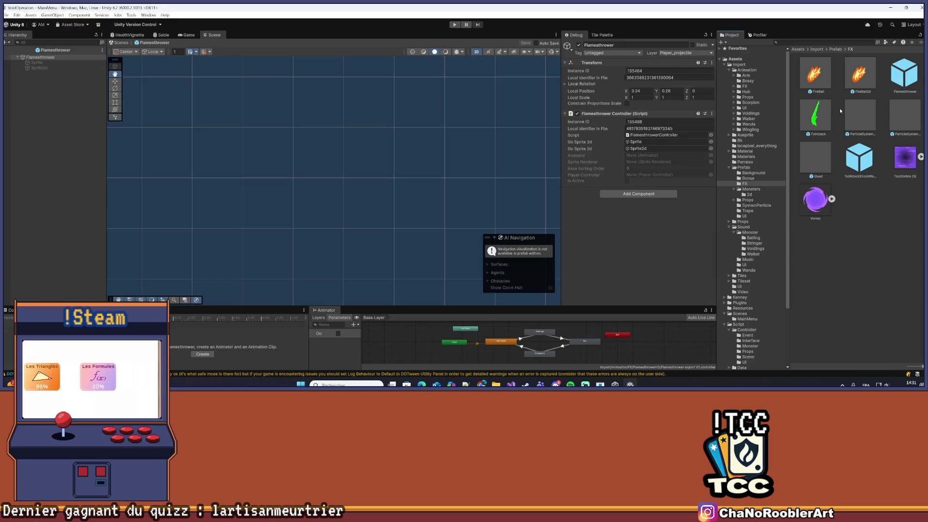
{"action": "left_click", "coordinate": [68, 63]}
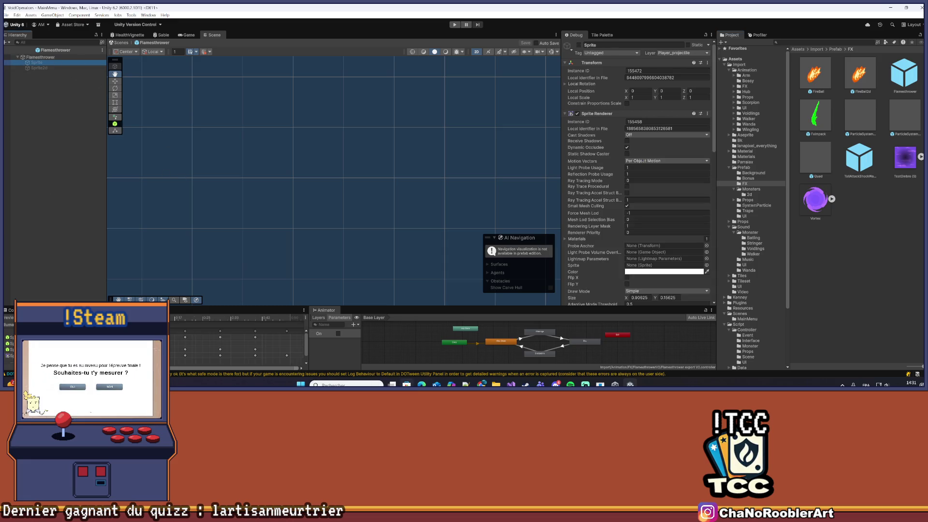
{"action": "left_click_drag", "start_coordinate": [356, 306], "coordinate": [358, 225]}
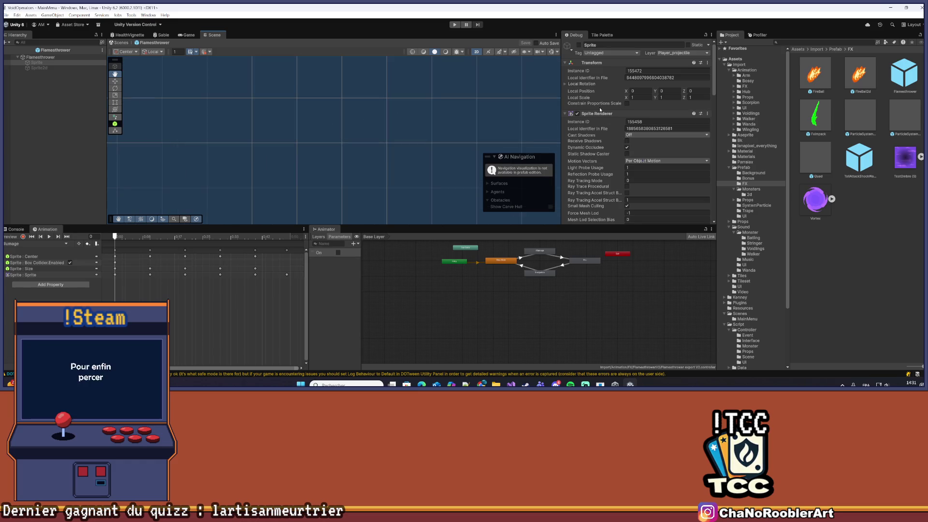
{"action": "left_click", "coordinate": [712, 35]}
{"action": "left_click", "coordinate": [728, 59]}
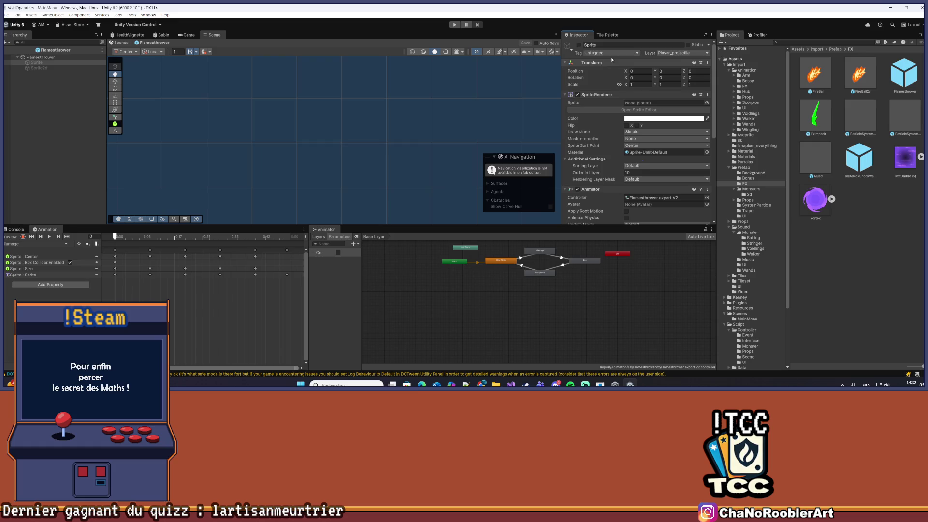
Play the Allumage clip, then switch to and play the Dissipation and Feu clips.
{"action": "left_click", "coordinate": [50, 237]}
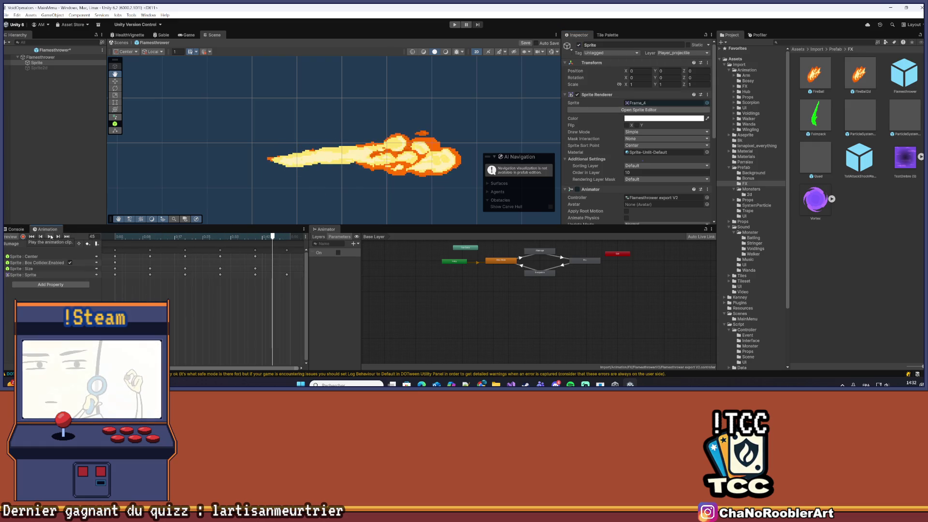
{"action": "left_click", "coordinate": [54, 244]}
{"action": "left_click", "coordinate": [29, 258]}
{"action": "left_click", "coordinate": [34, 243]}
{"action": "left_click", "coordinate": [36, 267]}
{"action": "left_click", "coordinate": [49, 237]}
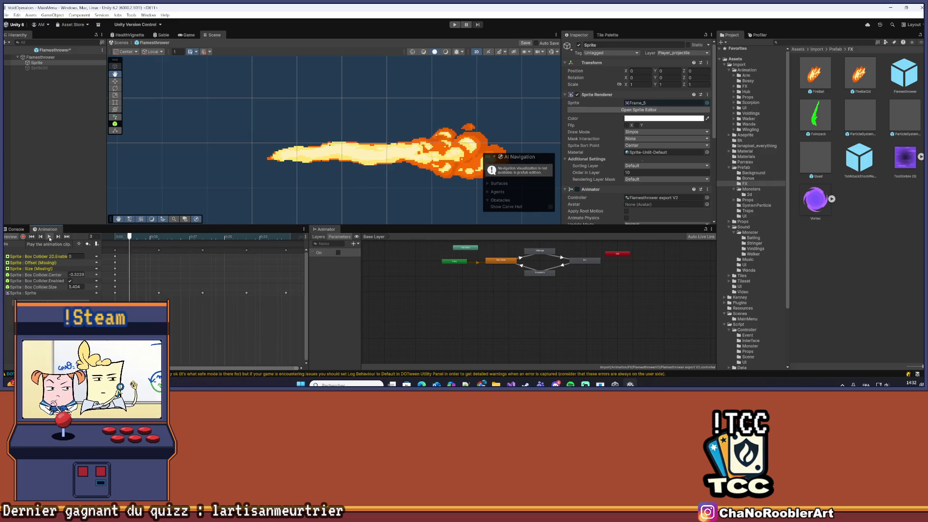
{"action": "scroll", "coordinate": [604, 169], "scroll_direction": "down", "scroll_amount": 5}
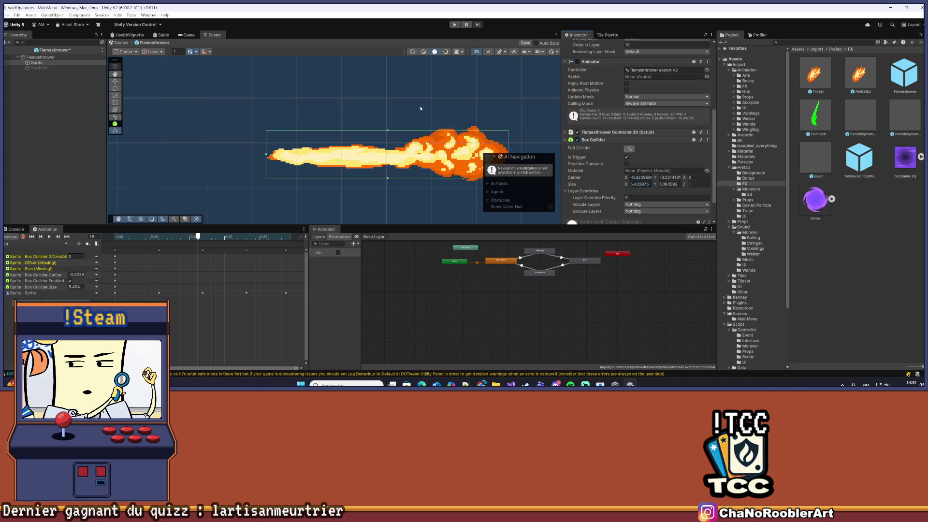
Pan the Scene view to show the whole Feu flame and untick its Box Collider.
{"action": "left_click_drag", "start_coordinate": [420, 108], "coordinate": [342, 116]}
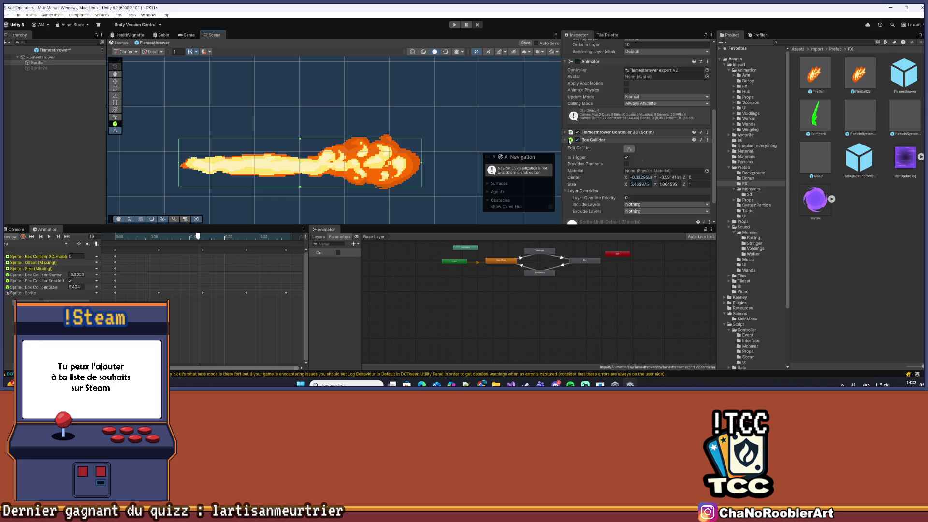
{"action": "left_click", "coordinate": [577, 141]}
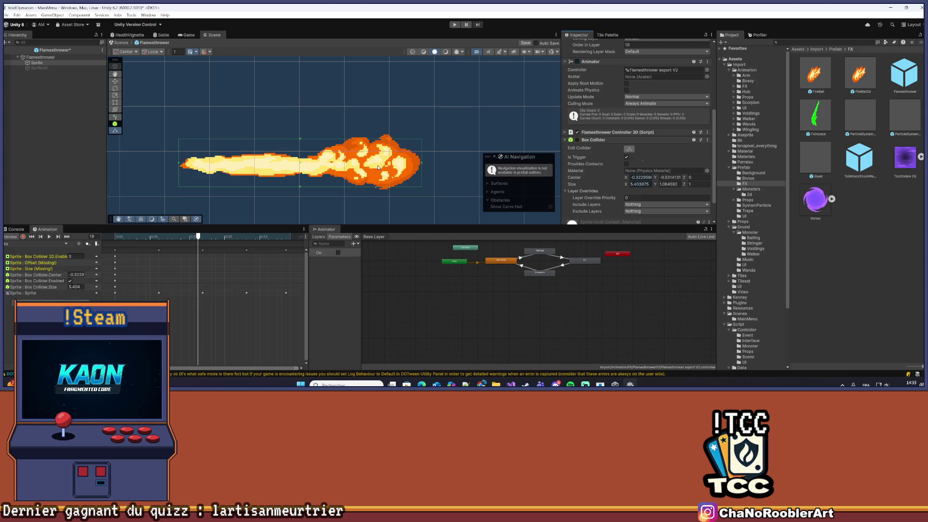
{"action": "left_click", "coordinate": [7, 15]}
Save the prefab, frame the flame sprite, and try a 0.39 X scale before undoing it.
{"action": "left_click", "coordinate": [19, 47]}
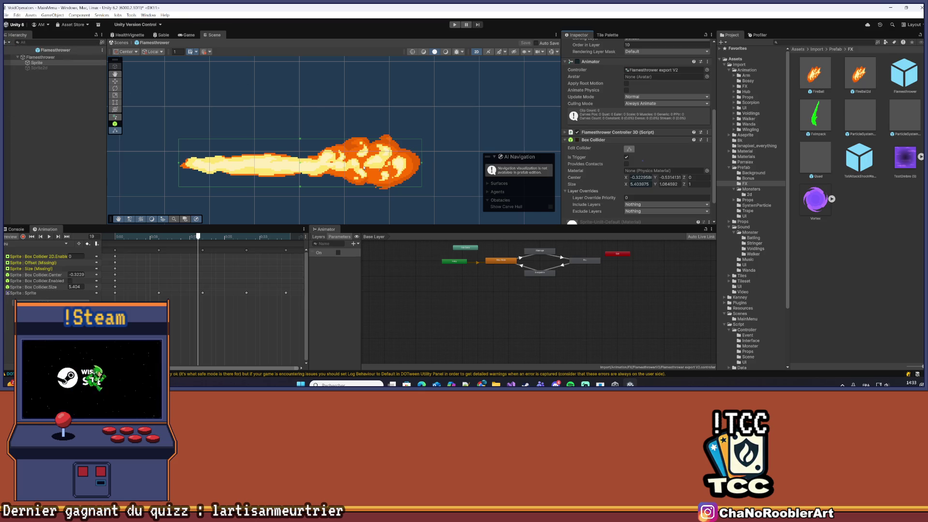
{"action": "key", "text": "f"}
{"action": "scroll", "coordinate": [668, 155], "scroll_direction": "up", "scroll_amount": 5}
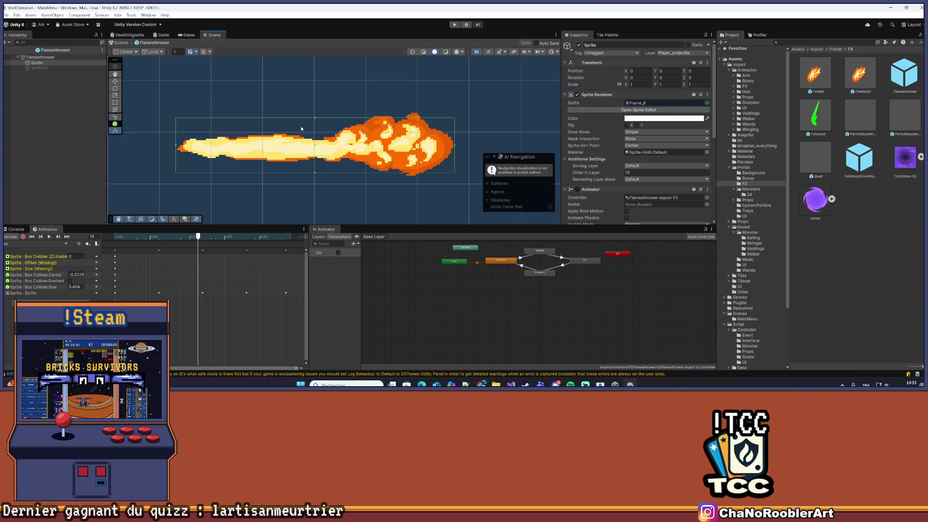
{"action": "left_click", "coordinate": [626, 85]}
{"action": "left_click_drag", "start_coordinate": [626, 85], "coordinate": [620, 86]}
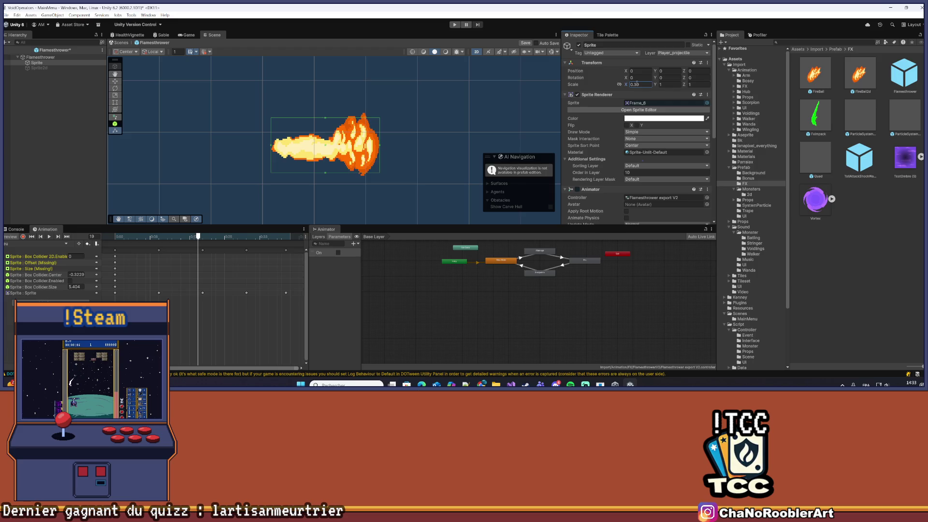
{"action": "key", "text": "ctrl+z"}
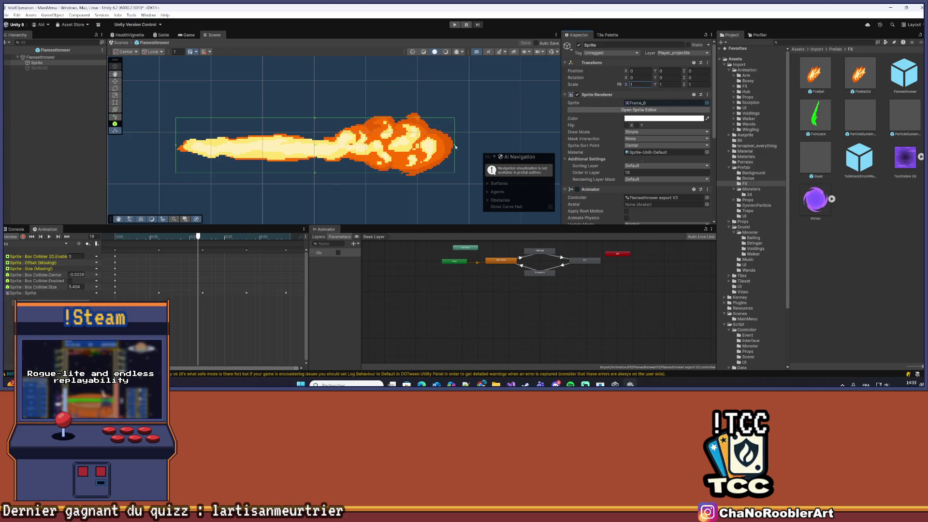
Extend the Box Collider to the flame's tip, reframe the view, and replay the flame clip.
{"action": "left_click_drag", "start_coordinate": [426, 148], "coordinate": [441, 148]}
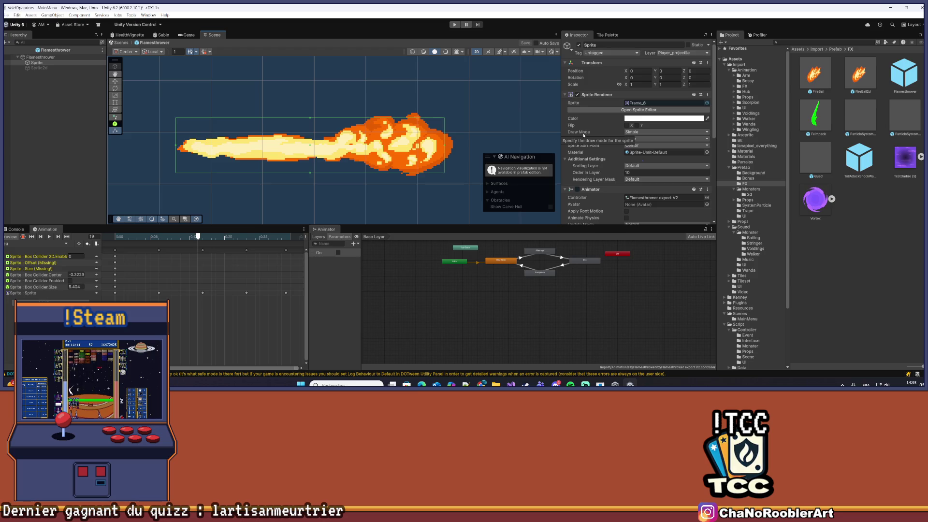
{"action": "left_click", "coordinate": [614, 95]}
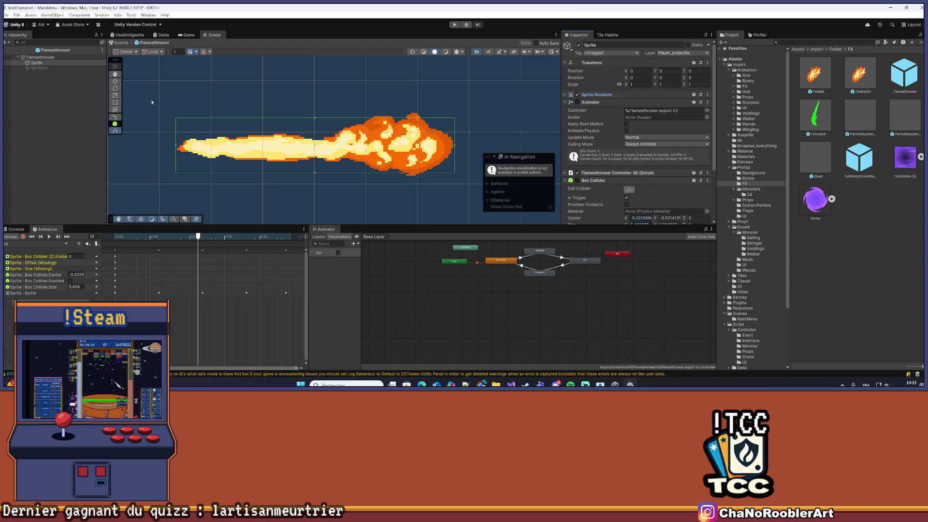
{"action": "scroll", "coordinate": [363, 140], "scroll_direction": "down", "scroll_amount": 5}
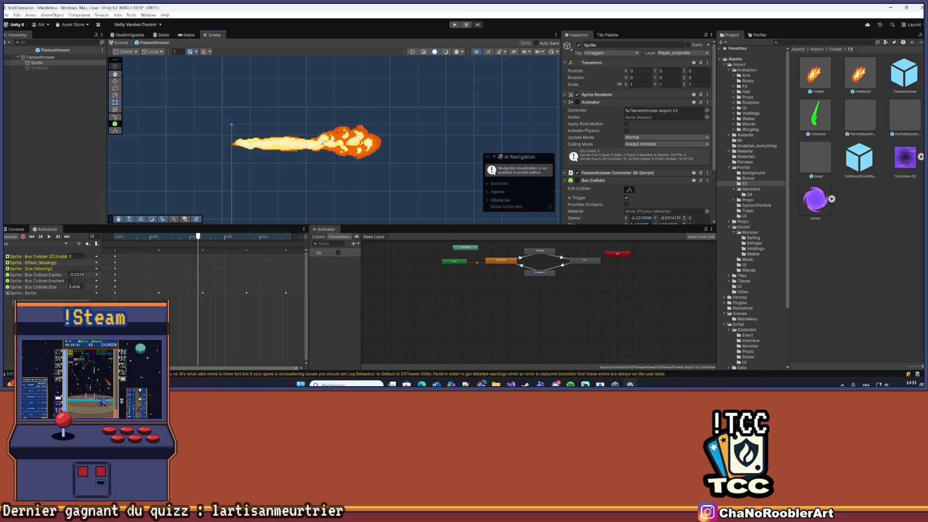
{"action": "mouse_move", "coordinate": [324, 211]}
{"action": "left_mouse_down"}
{"action": "mouse_move", "coordinate": [252, 129]}
{"action": "mouse_move", "coordinate": [271, 160]}
{"action": "left_mouse_up"}
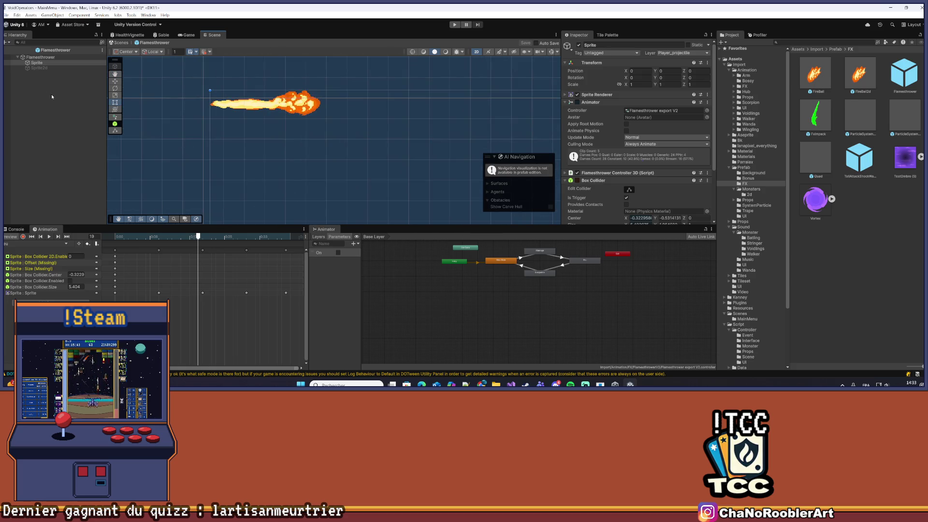
{"action": "left_click", "coordinate": [36, 63]}
{"action": "scroll", "coordinate": [182, 111], "scroll_direction": "up", "scroll_amount": 2}
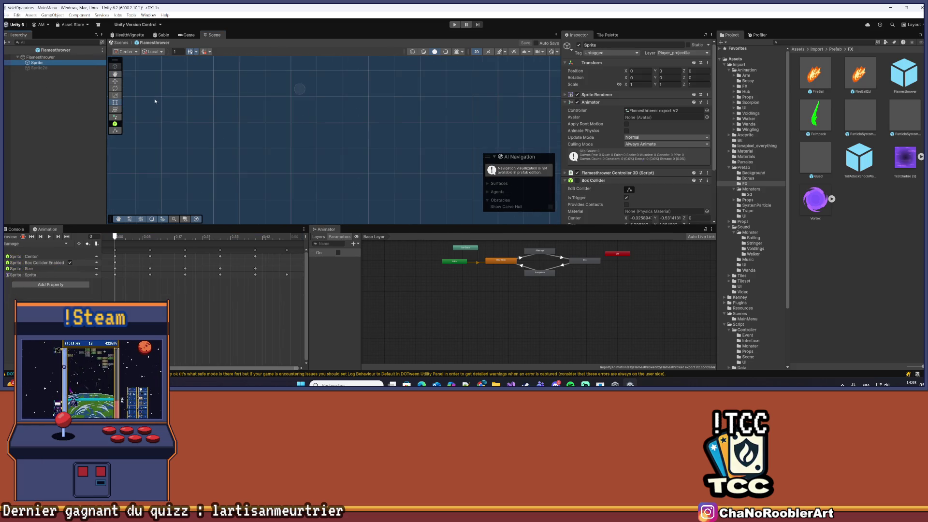
{"action": "left_click_drag", "start_coordinate": [274, 99], "coordinate": [269, 135]}
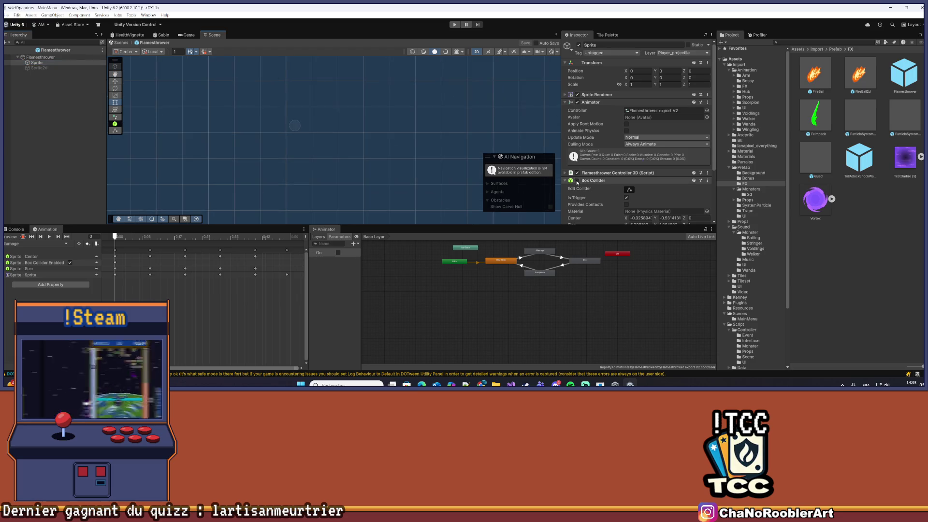
{"action": "left_click", "coordinate": [50, 237]}
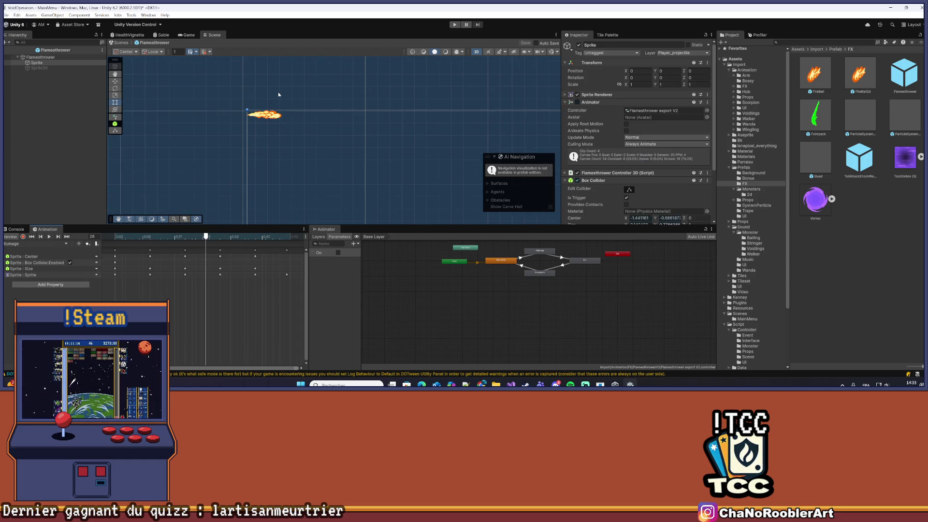
Reselect Sprite, deactivate it to hide the flame, and save the prefab.
{"action": "left_click", "coordinate": [44, 114]}
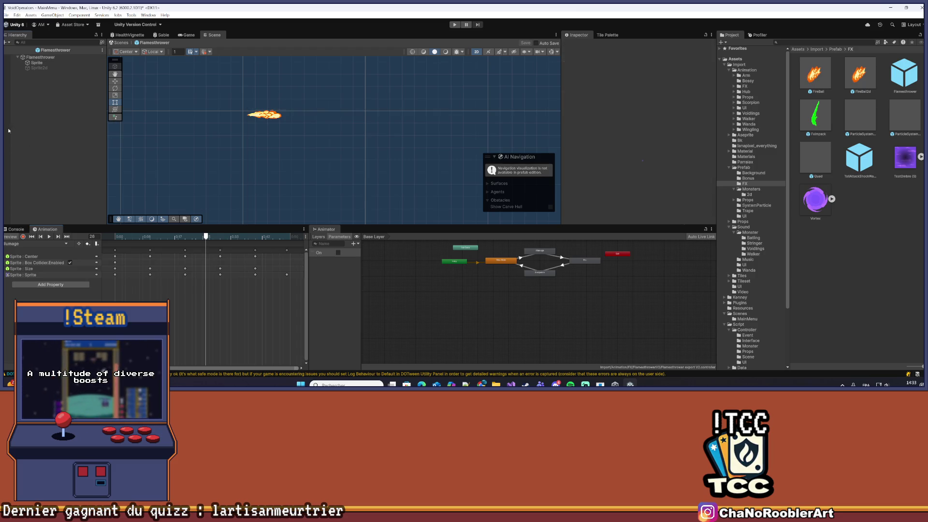
{"action": "left_click", "coordinate": [50, 63]}
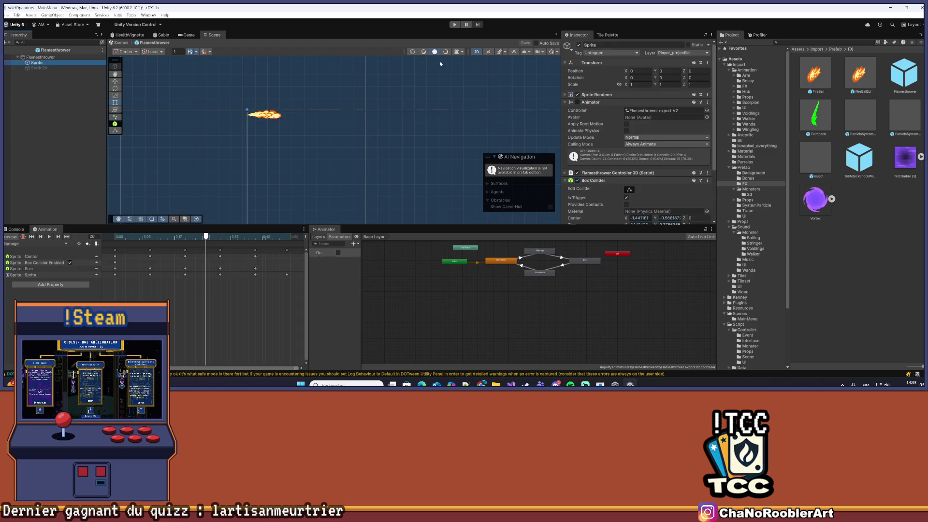
{"action": "left_click", "coordinate": [578, 45]}
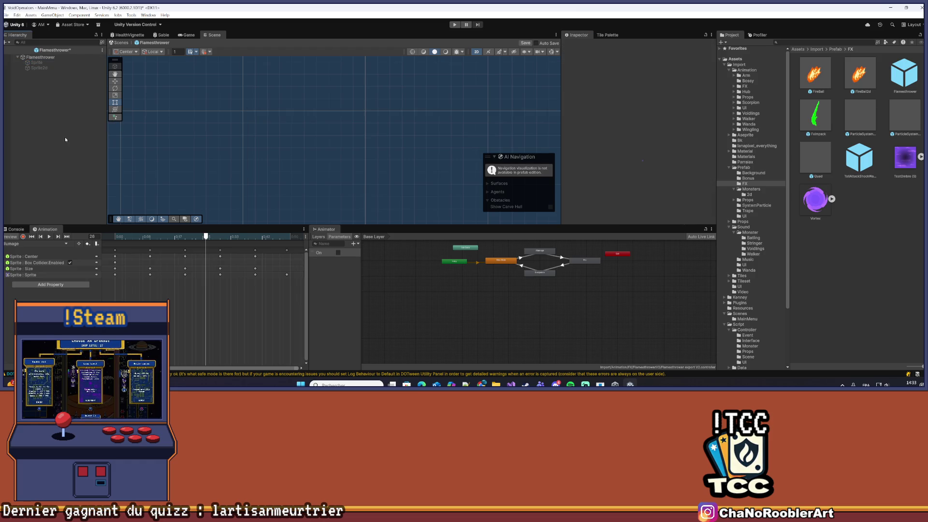
{"action": "left_click", "coordinate": [5, 15]}
{"action": "left_click", "coordinate": [22, 46]}
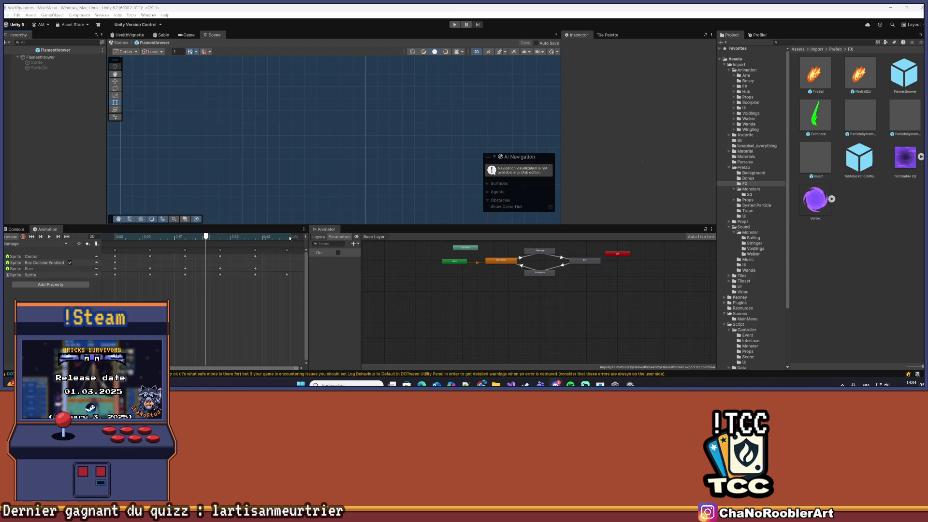
Drag the divider below the Scene view down to enlarge it, then bring up Visual Studio.
{"action": "left_click_drag", "start_coordinate": [366, 225], "coordinate": [366, 268]}
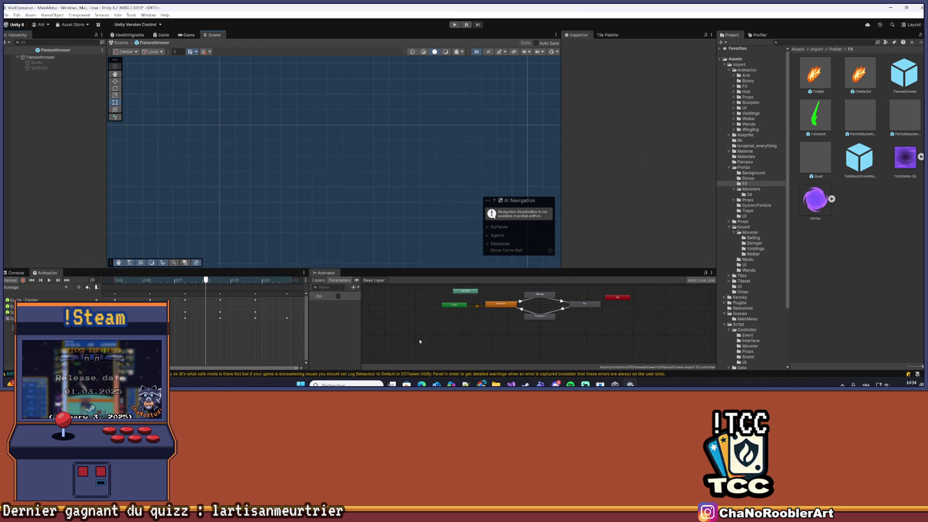
{"action": "left_click", "coordinate": [511, 384]}
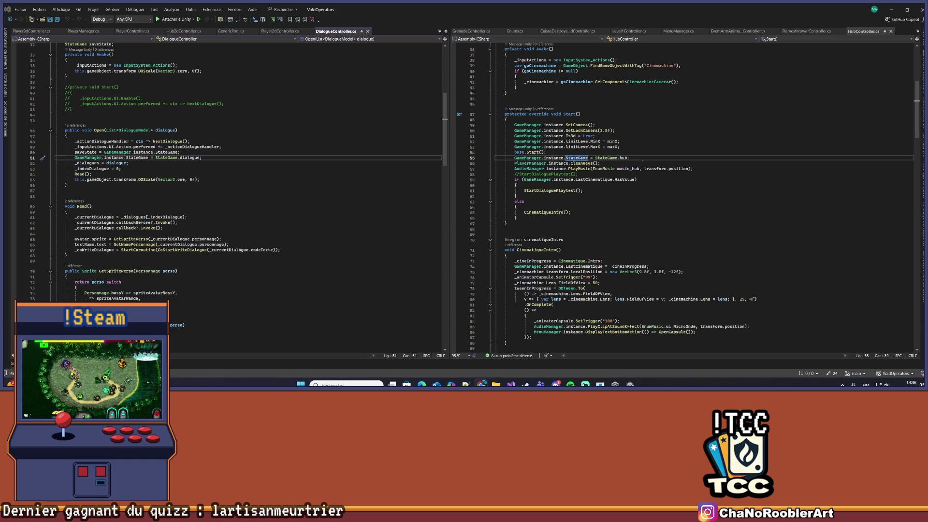
Glance through the Player3dController.cs and PlayerManager.cs scripts.
{"action": "left_click", "coordinate": [169, 152]}
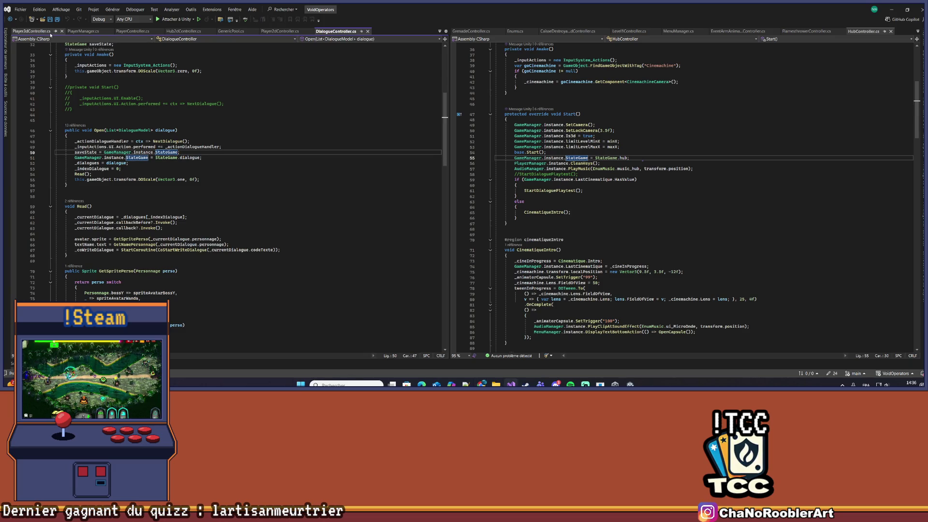
{"action": "left_click", "coordinate": [55, 31]}
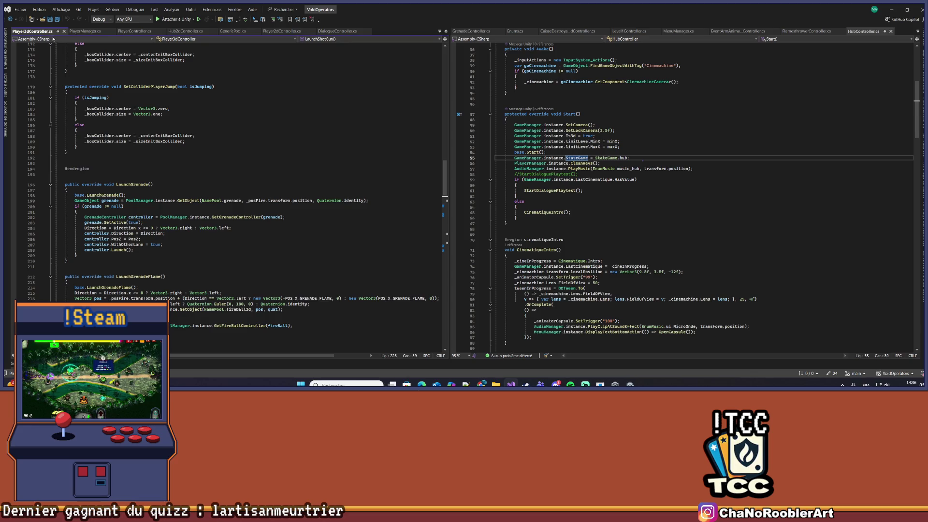
{"action": "left_click", "coordinate": [85, 31]}
{"action": "left_click", "coordinate": [32, 31]}
{"action": "scroll", "coordinate": [136, 48], "scroll_direction": "down", "scroll_amount": 5}
Read PlayerController.cs downward from the PreDash method.
{"action": "left_click", "coordinate": [134, 31]}
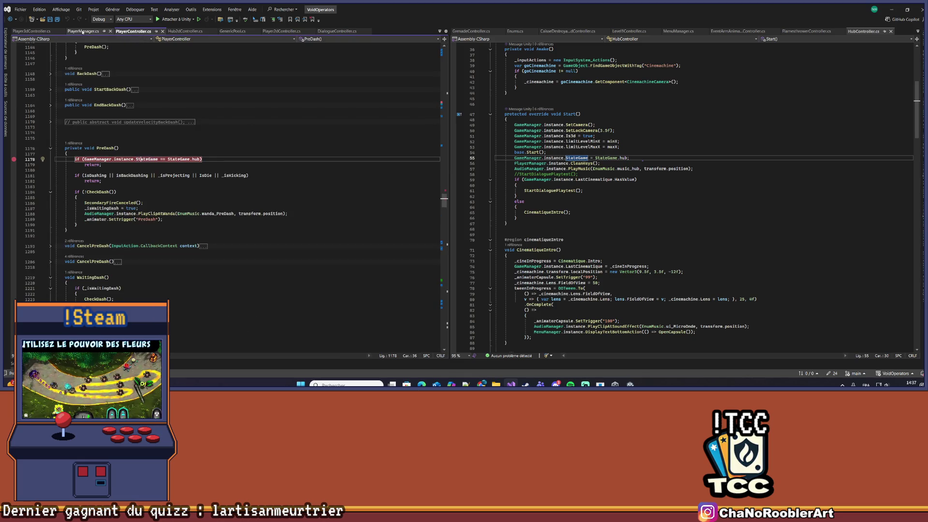
{"action": "scroll", "coordinate": [240, 243], "scroll_direction": "down", "scroll_amount": 3}
{"action": "scroll", "coordinate": [240, 242], "scroll_direction": "down", "scroll_amount": 20}
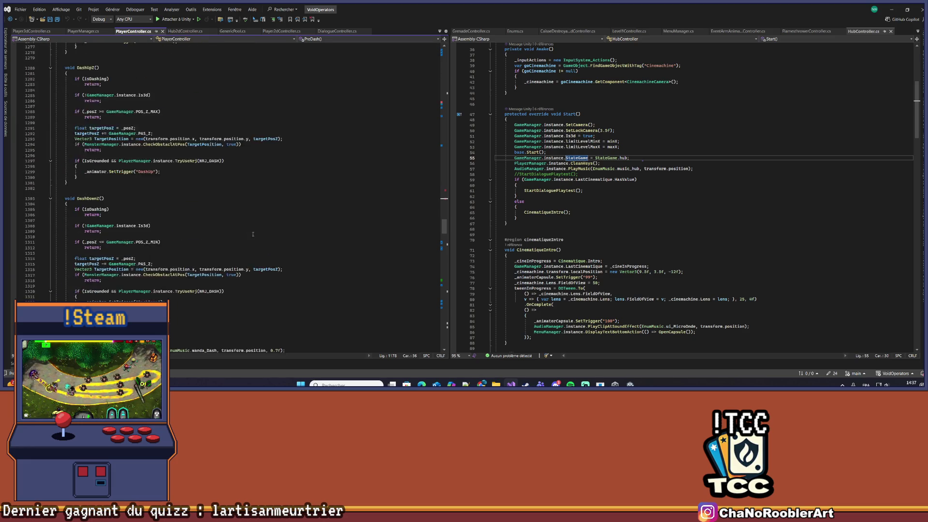
{"action": "scroll", "coordinate": [252, 234], "scroll_direction": "down", "scroll_amount": 20}
{"action": "scroll", "coordinate": [236, 255], "scroll_direction": "down", "scroll_amount": 5}
Flip back through Player3dController.cs and PlayerManager.cs, then reposition the PlayerController.cs view.
{"action": "key", "text": "ctrl+Tab"}
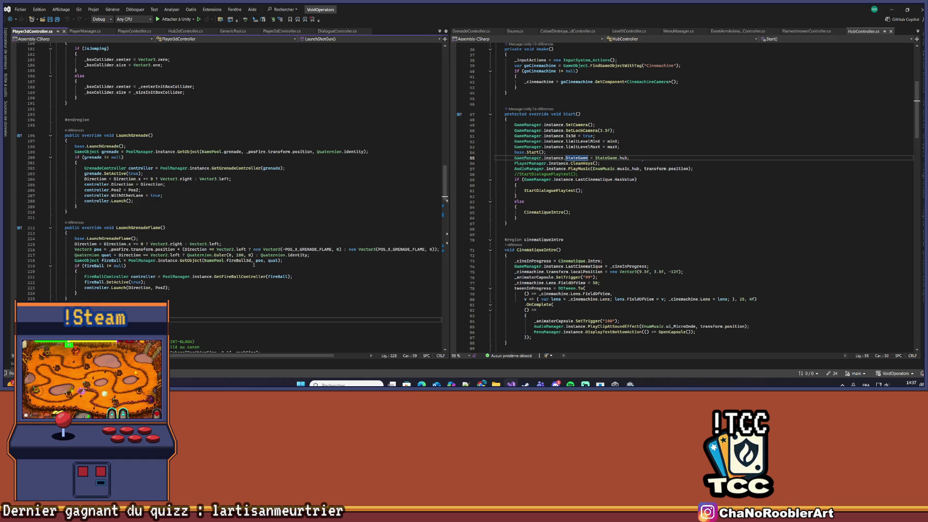
{"action": "left_click", "coordinate": [82, 32]}
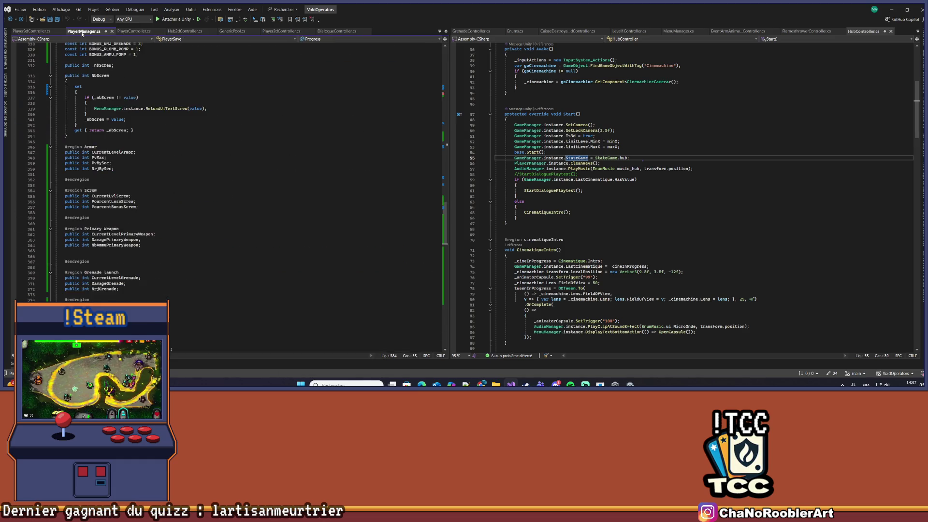
{"action": "left_click", "coordinate": [134, 32]}
{"action": "scroll", "coordinate": [339, 194], "scroll_direction": "up", "scroll_amount": 5}
{"action": "left_click_drag", "start_coordinate": [444, 237], "coordinate": [450, 101]}
Scroll through PlayerController.cs down to its healing and kick code.
{"action": "scroll", "coordinate": [205, 244], "scroll_direction": "down", "scroll_amount": 15}
{"action": "scroll", "coordinate": [205, 244], "scroll_direction": "down", "scroll_amount": 20}
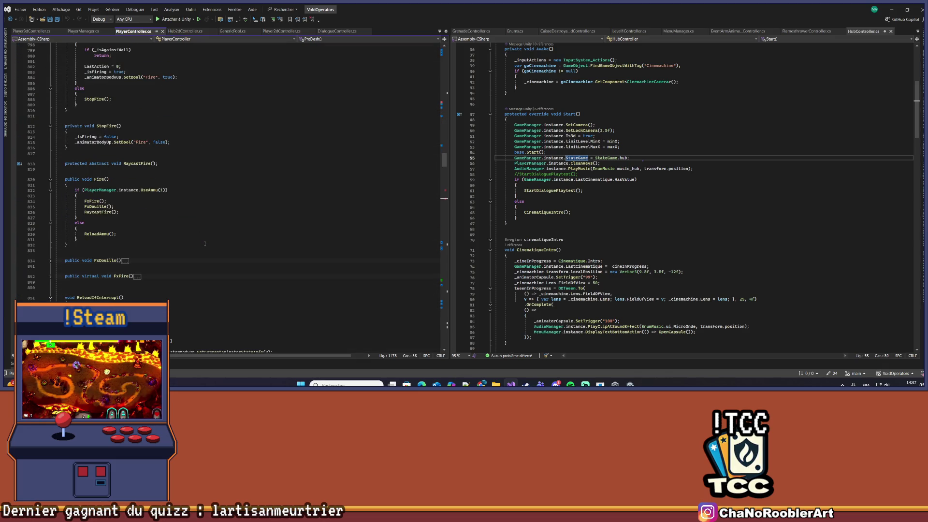
{"action": "scroll", "coordinate": [205, 244], "scroll_direction": "down", "scroll_amount": 20}
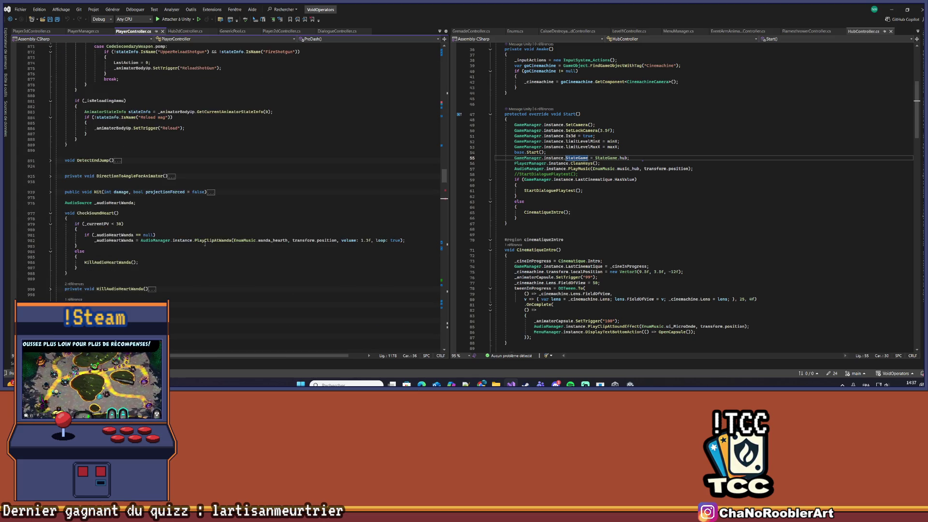
{"action": "scroll", "coordinate": [205, 244], "scroll_direction": "down", "scroll_amount": 15}
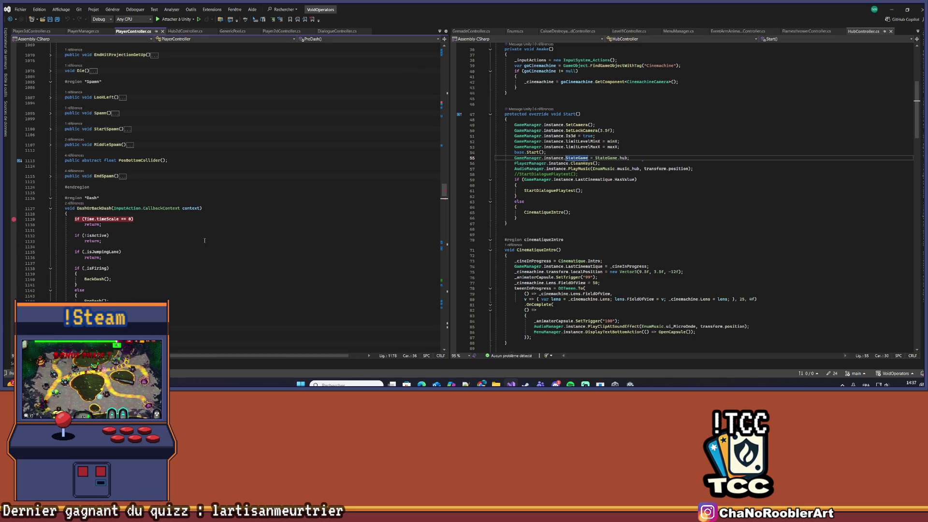
{"action": "scroll", "coordinate": [205, 240], "scroll_direction": "down", "scroll_amount": 12}
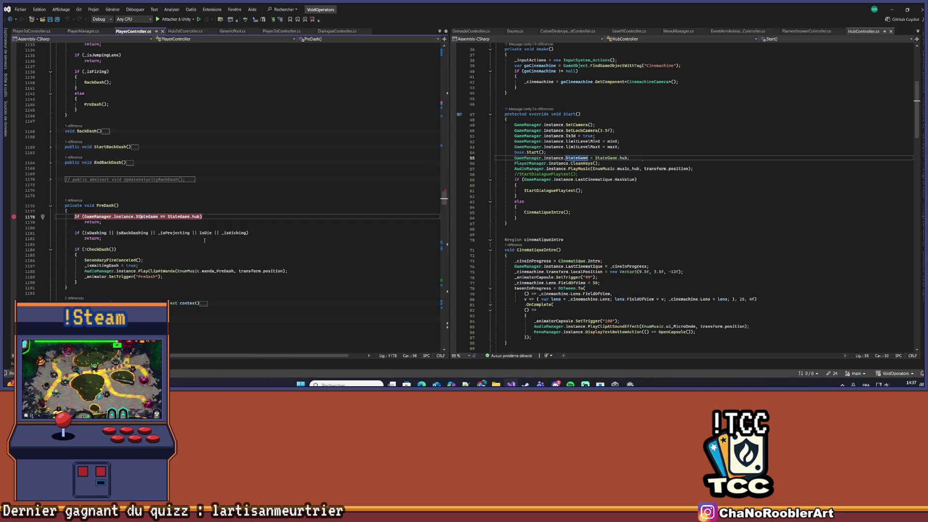
{"action": "scroll", "coordinate": [204, 240], "scroll_direction": "down", "scroll_amount": 15}
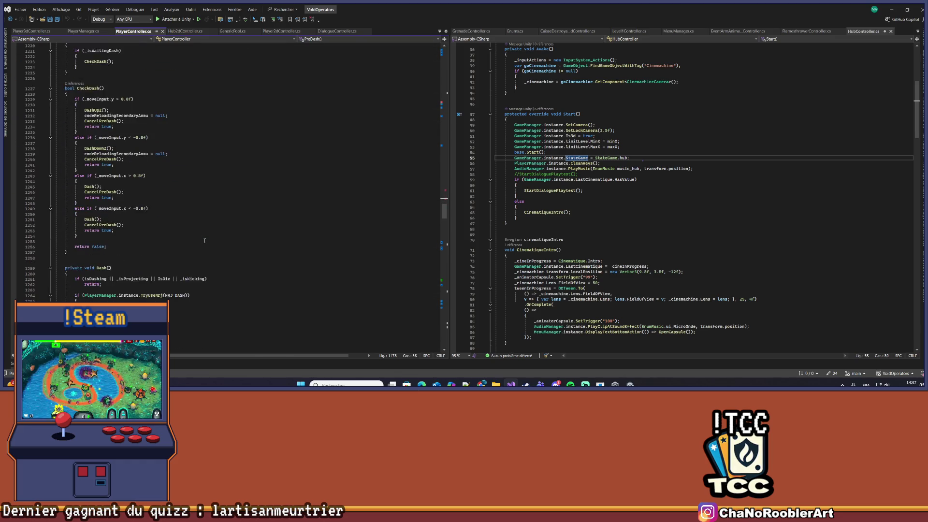
{"action": "scroll", "coordinate": [204, 240], "scroll_direction": "down", "scroll_amount": 20}
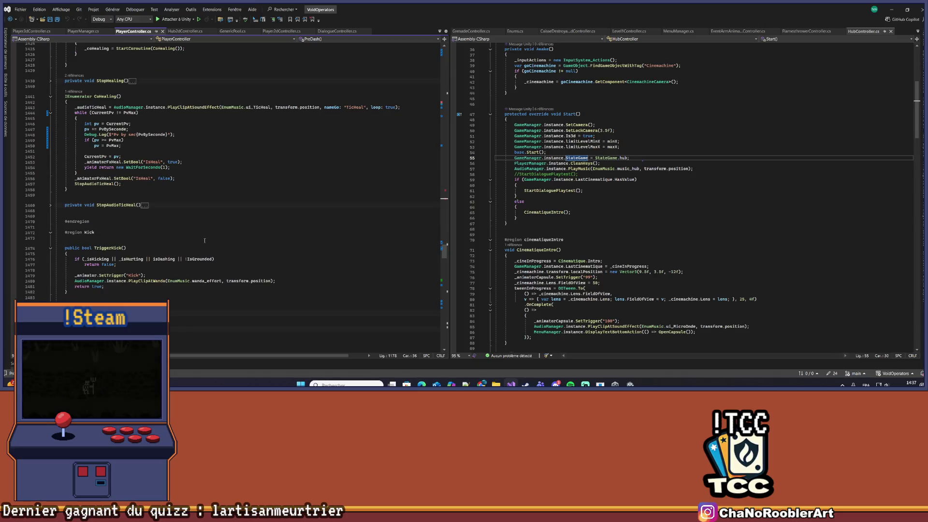
Check Hub2dController.cs, then search PlayerController.cs for 'flame'.
{"action": "key", "text": "ctrl+Tab"}
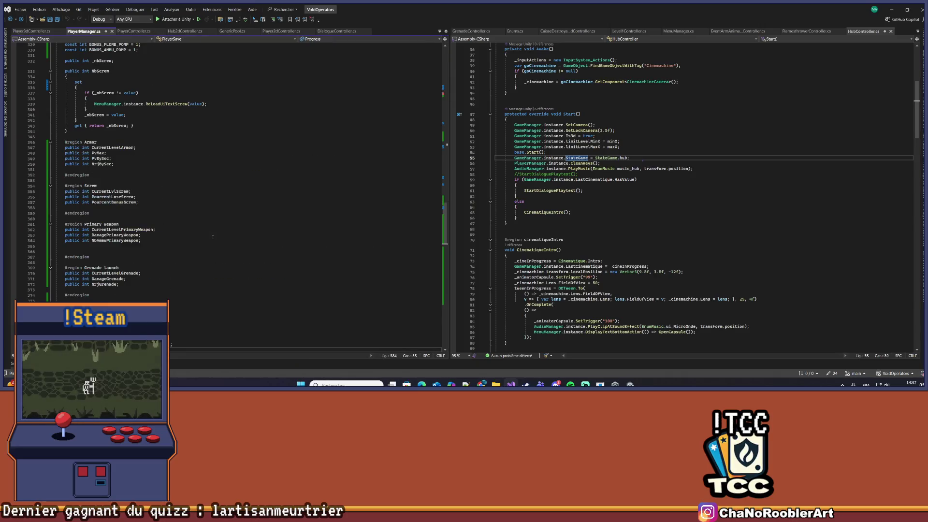
{"action": "key", "text": "ctrl+Tab"}
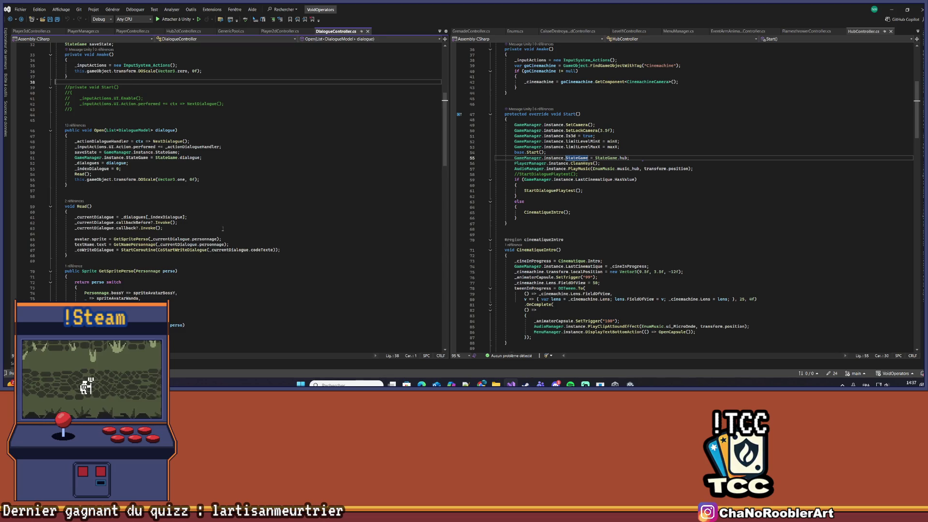
{"action": "key", "text": "ctrl+minus"}
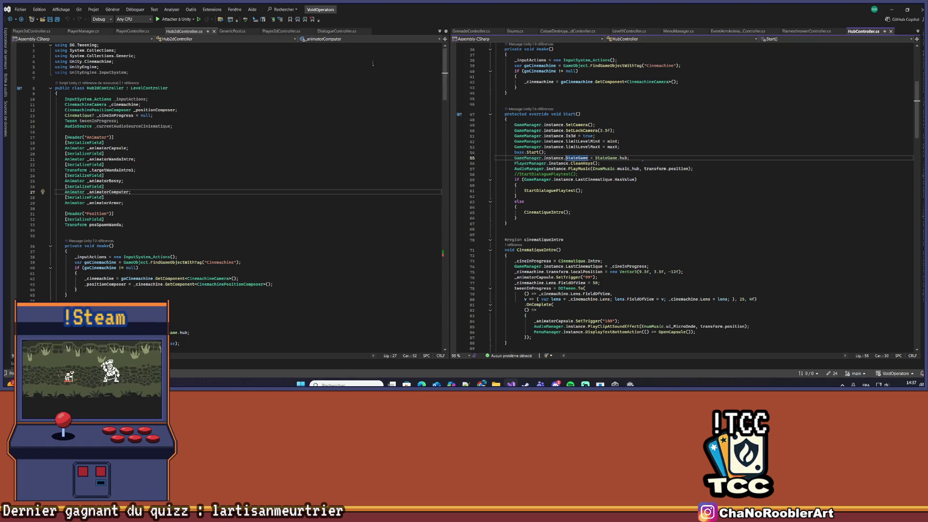
{"action": "key", "text": "ctrl+minus"}
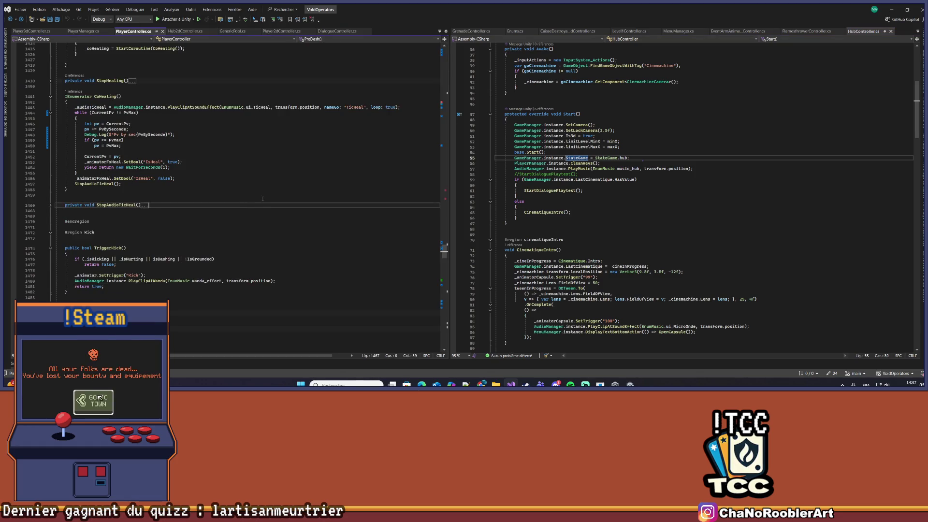
{"action": "key", "text": "ctrl+f"}
{"action": "type", "text": "flame"}
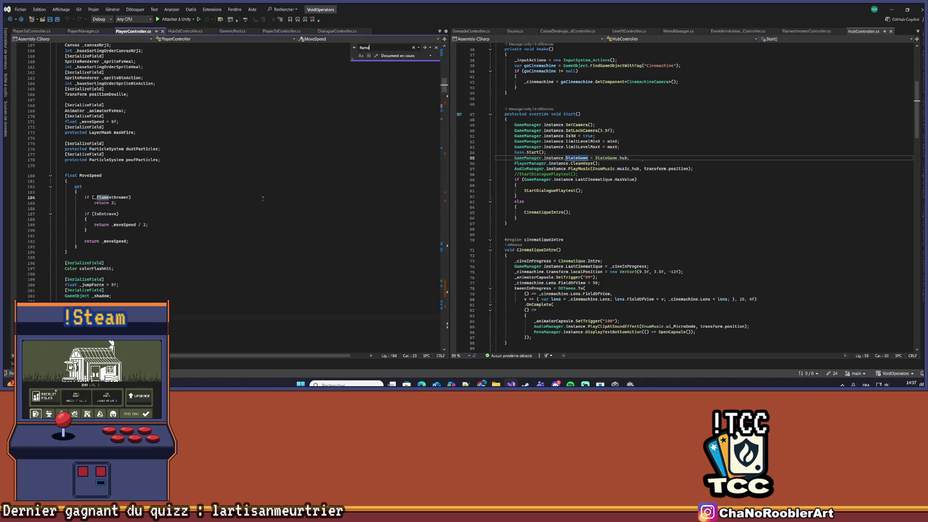
{"action": "key", "text": "Return"}
{"action": "key", "text": "Return"}
{"action": "key", "text": "Return"}
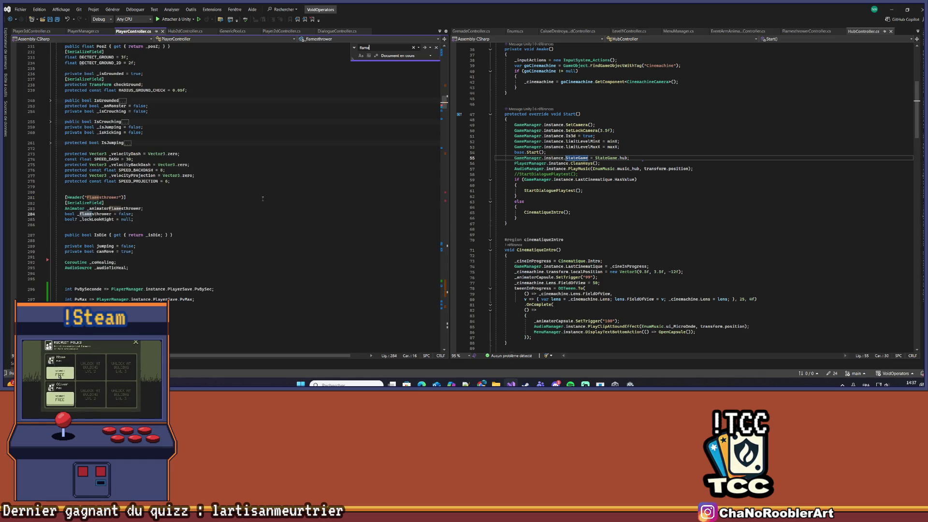
{"action": "key", "text": "Return"}
{"action": "key", "text": "Return"}
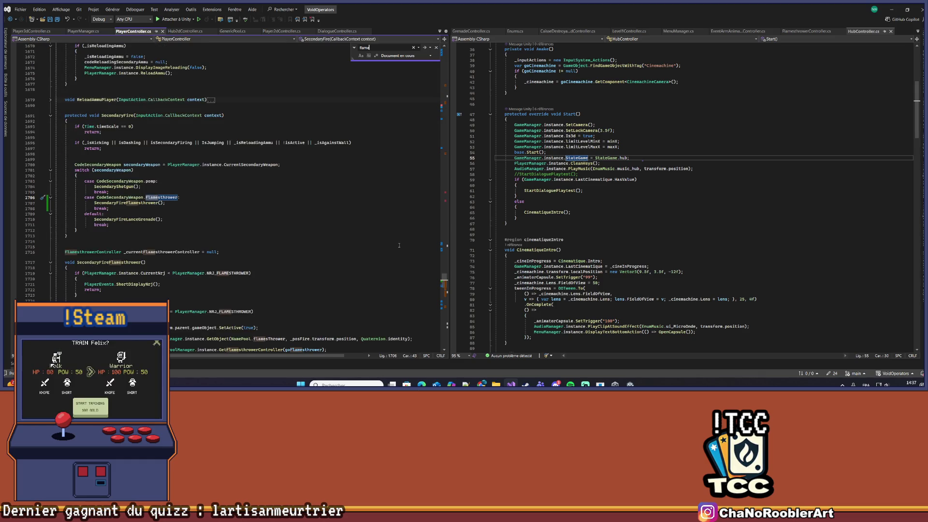
{"action": "scroll", "coordinate": [290, 218], "scroll_direction": "down", "scroll_amount": 12}
{"action": "left_click", "coordinate": [116, 235]}
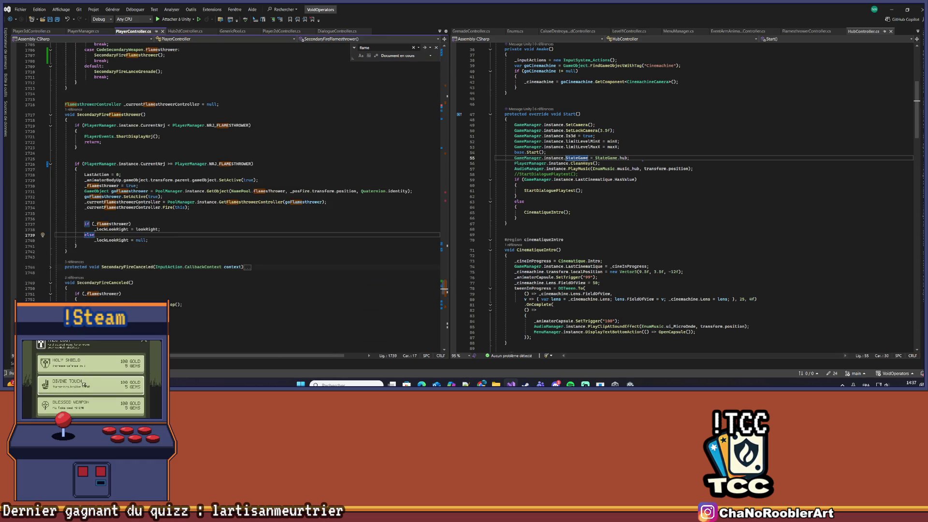
{"action": "right_click", "coordinate": [168, 209]}
{"action": "left_click", "coordinate": [203, 220]}
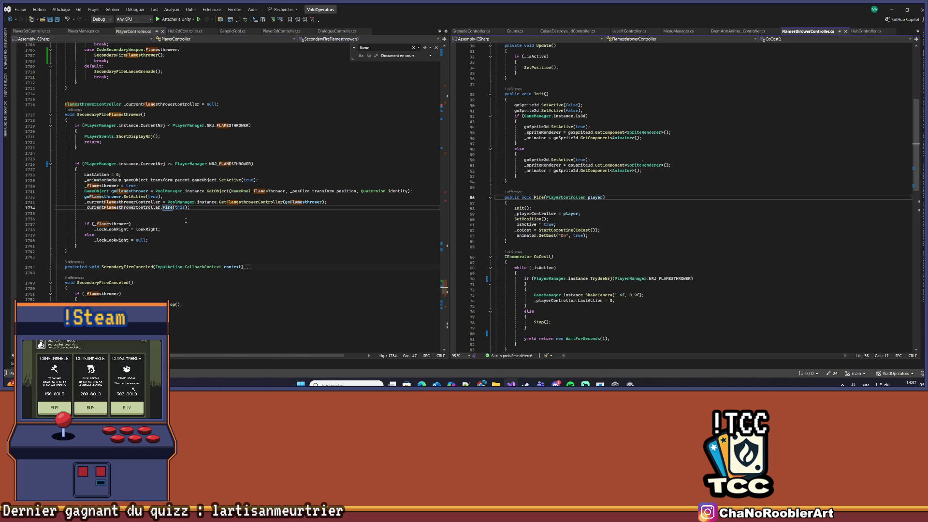
{"action": "key", "text": "Down"}
{"action": "key", "text": "Down"}
{"action": "scroll", "coordinate": [698, 212], "scroll_direction": "up", "scroll_amount": 2}
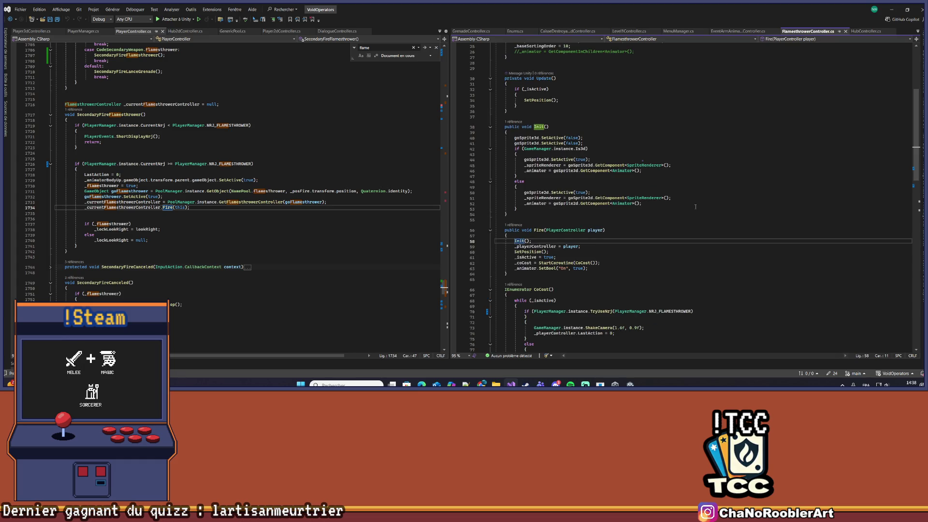
{"action": "scroll", "coordinate": [695, 207], "scroll_direction": "down", "scroll_amount": 4}
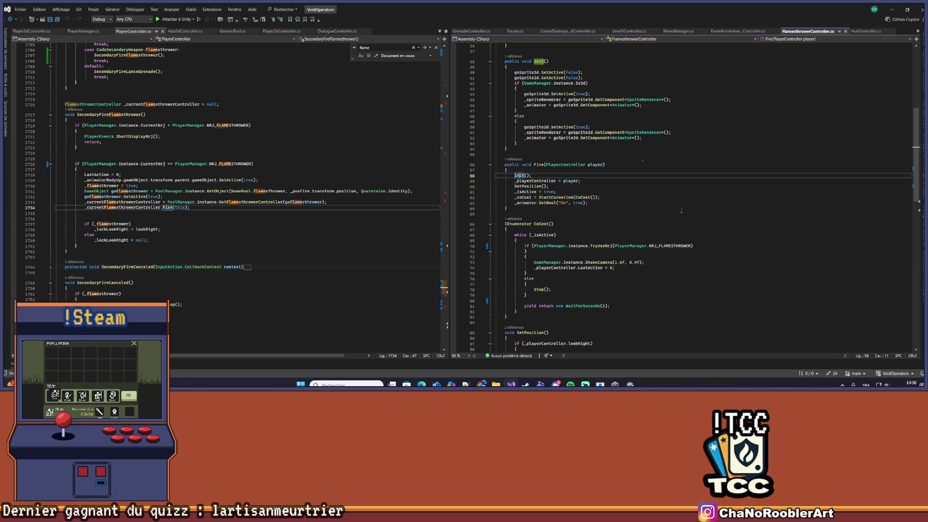
{"action": "scroll", "coordinate": [674, 215], "scroll_direction": "down", "scroll_amount": 5}
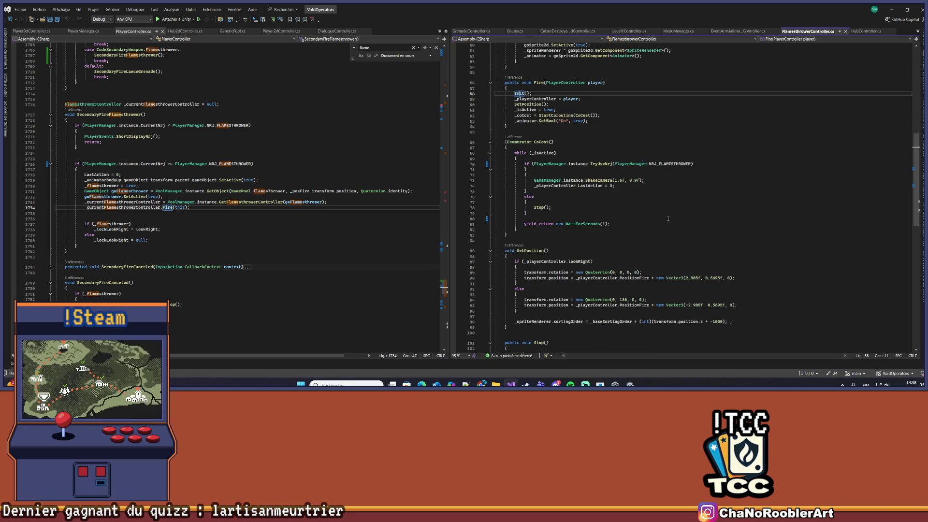
{"action": "scroll", "coordinate": [703, 251], "scroll_direction": "up", "scroll_amount": 10}
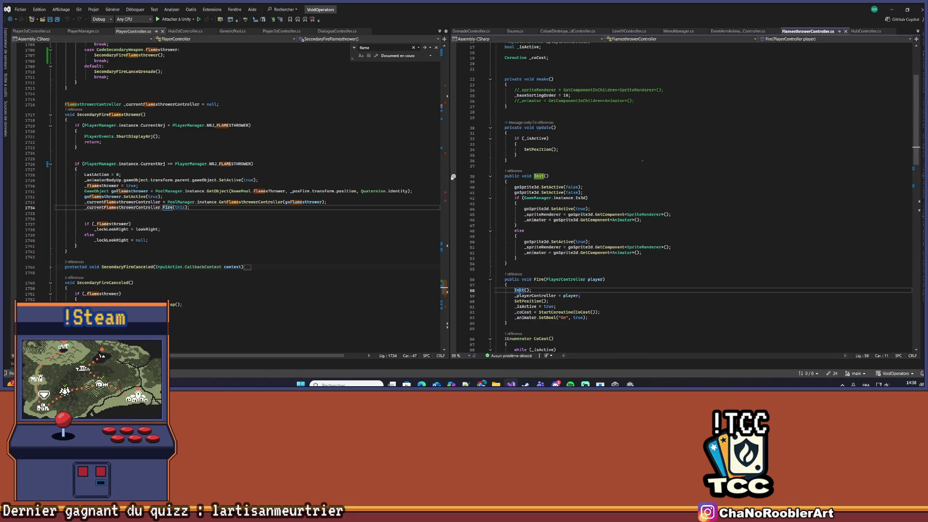
{"action": "left_click_drag", "start_coordinate": [449, 175], "coordinate": [377, 175]}
Scroll the FlamethrowerController.cs code down to the CoCost loop.
{"action": "scroll", "coordinate": [531, 163], "scroll_direction": "down", "scroll_amount": 4}
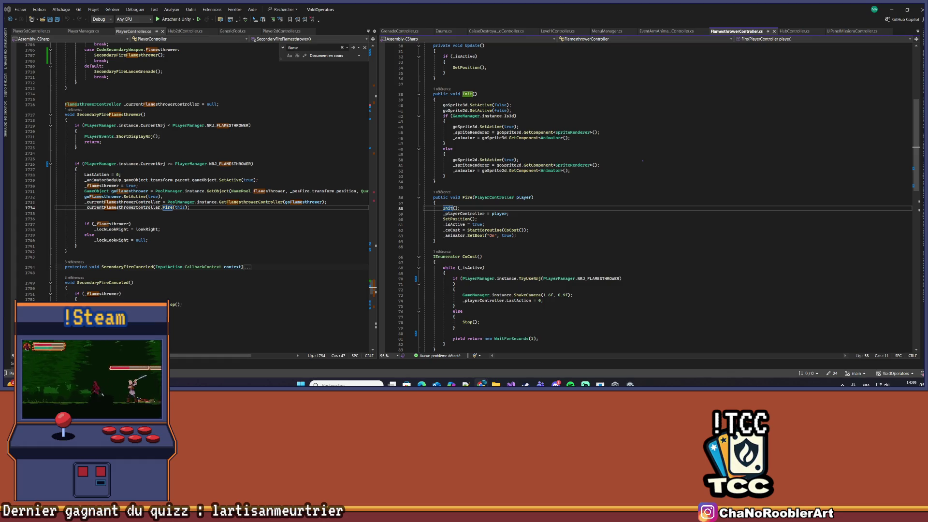
In Unity, select the flame Sprite object, scrub its animation to frame 50, and expand Sprite Renderer.
{"action": "left_click", "coordinate": [630, 384]}
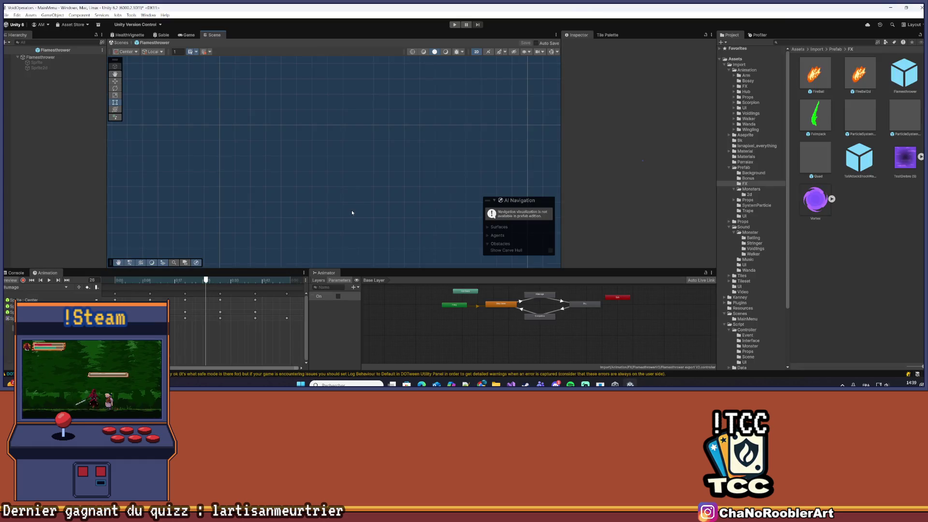
{"action": "left_click", "coordinate": [39, 63]}
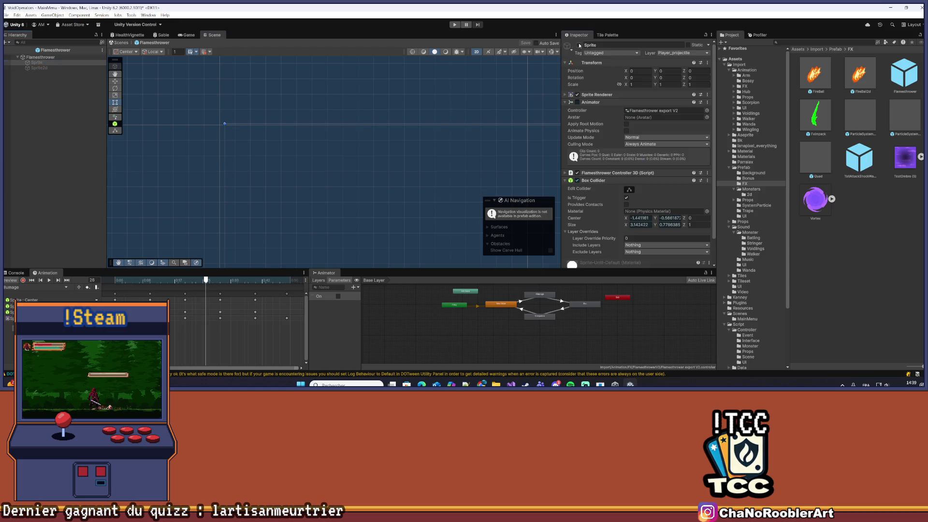
{"action": "scroll", "coordinate": [207, 115], "scroll_direction": "up", "scroll_amount": 4}
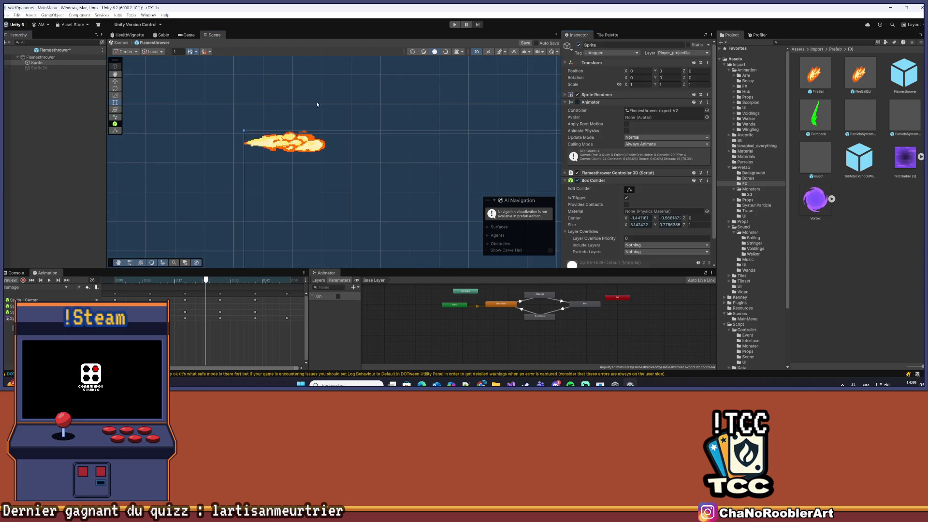
{"action": "left_click_drag", "start_coordinate": [201, 286], "coordinate": [291, 287]}
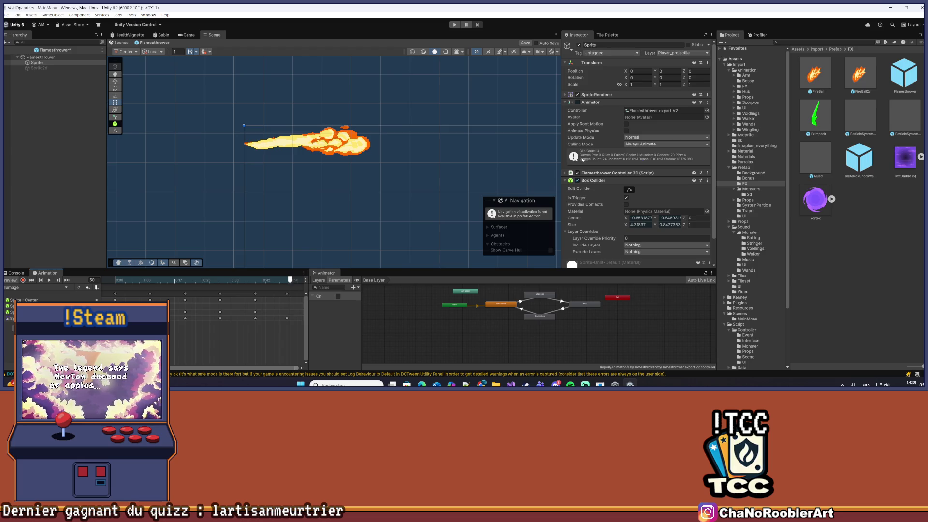
{"action": "scroll", "coordinate": [609, 143], "scroll_direction": "down", "scroll_amount": 1}
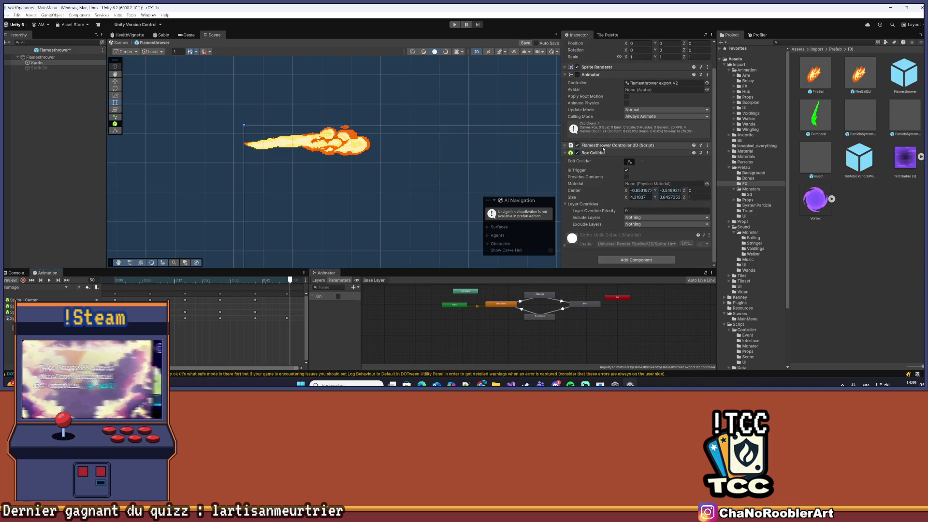
{"action": "scroll", "coordinate": [604, 154], "scroll_direction": "up", "scroll_amount": 1}
{"action": "left_click", "coordinate": [566, 94]}
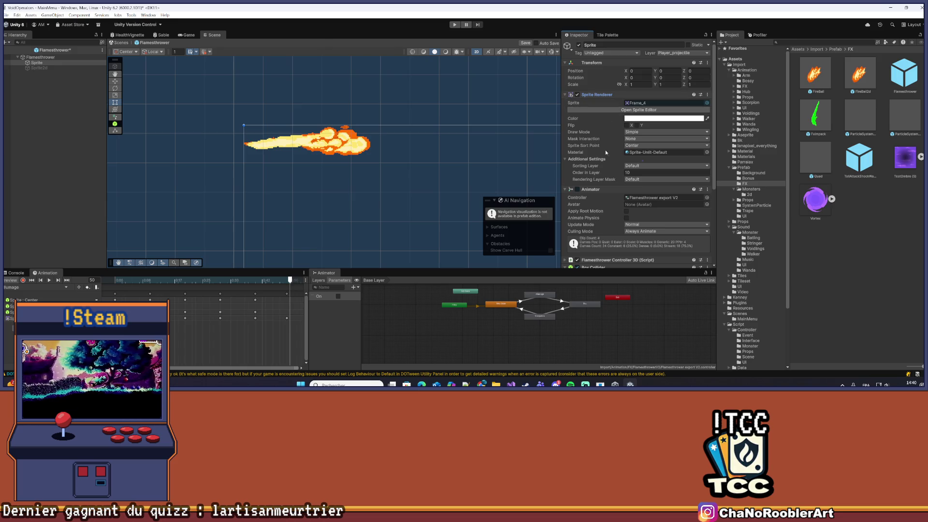
{"action": "left_click", "coordinate": [611, 110]}
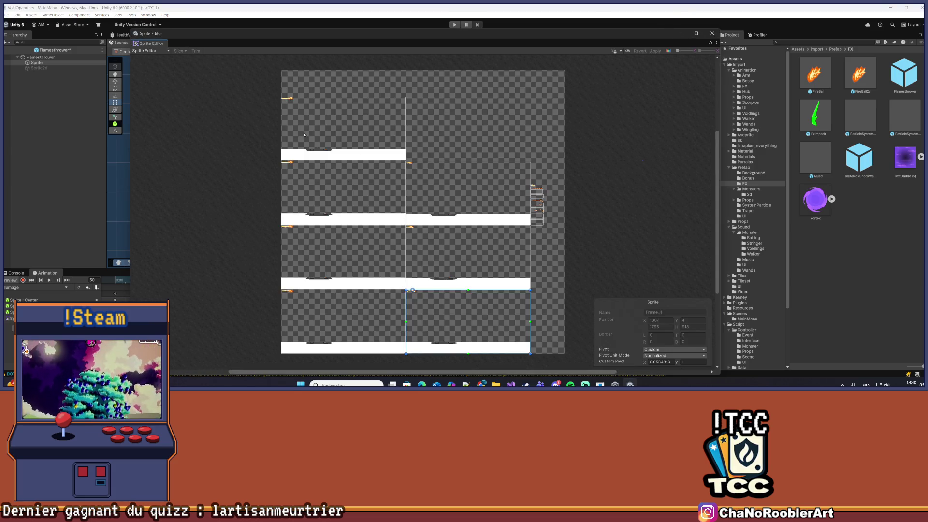
{"action": "scroll", "coordinate": [303, 135], "scroll_direction": "up", "scroll_amount": 5}
{"action": "scroll", "coordinate": [434, 129], "scroll_direction": "down", "scroll_amount": 5}
{"action": "scroll", "coordinate": [509, 291], "scroll_direction": "up", "scroll_amount": 2}
{"action": "scroll", "coordinate": [587, 183], "scroll_direction": "down", "scroll_amount": 4}
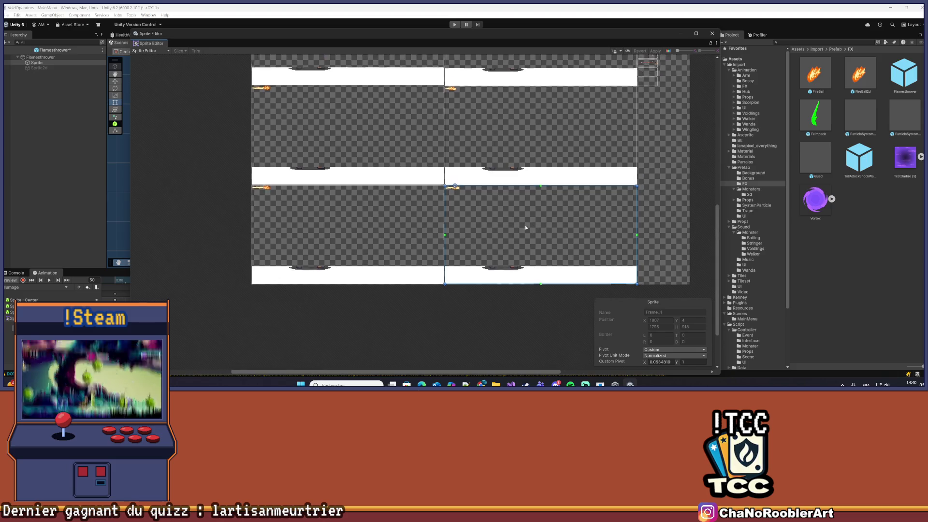
{"action": "scroll", "coordinate": [561, 194], "scroll_direction": "up", "scroll_amount": 6}
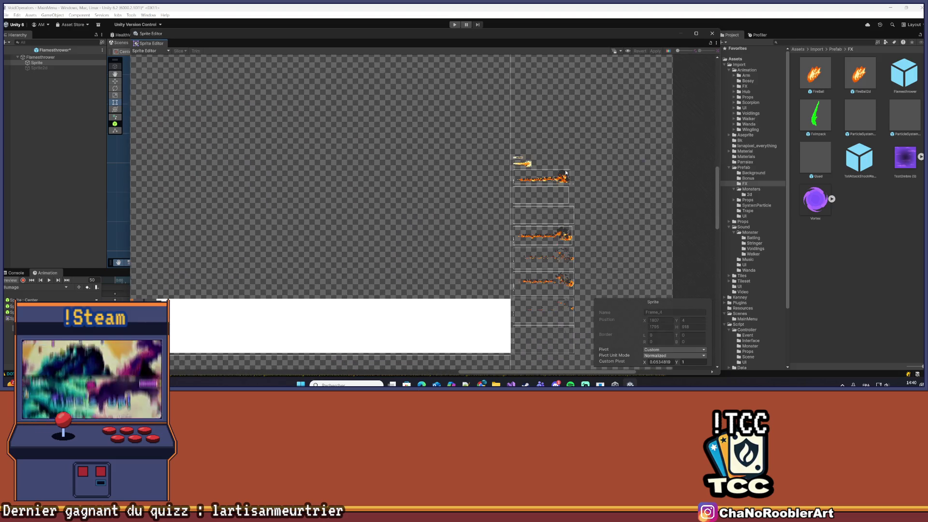
{"action": "scroll", "coordinate": [543, 184], "scroll_direction": "down", "scroll_amount": 3}
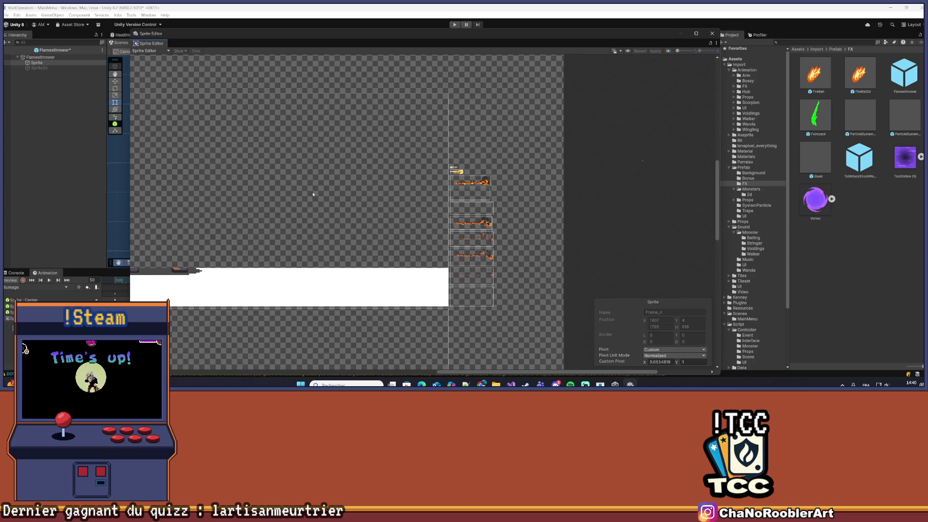
{"action": "scroll", "coordinate": [363, 205], "scroll_direction": "up", "scroll_amount": 6}
{"action": "scroll", "coordinate": [360, 193], "scroll_direction": "down", "scroll_amount": 2}
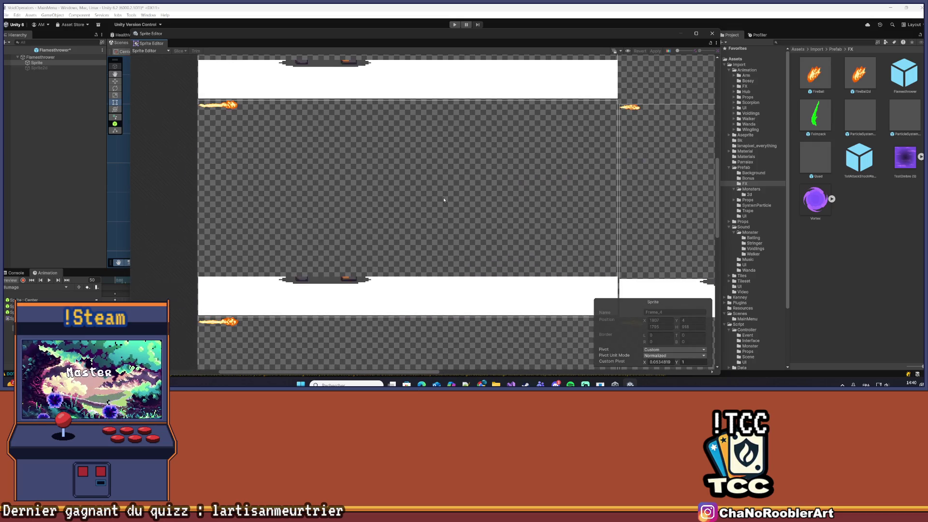
{"action": "scroll", "coordinate": [353, 169], "scroll_direction": "up", "scroll_amount": 2}
{"action": "scroll", "coordinate": [352, 171], "scroll_direction": "down", "scroll_amount": 4}
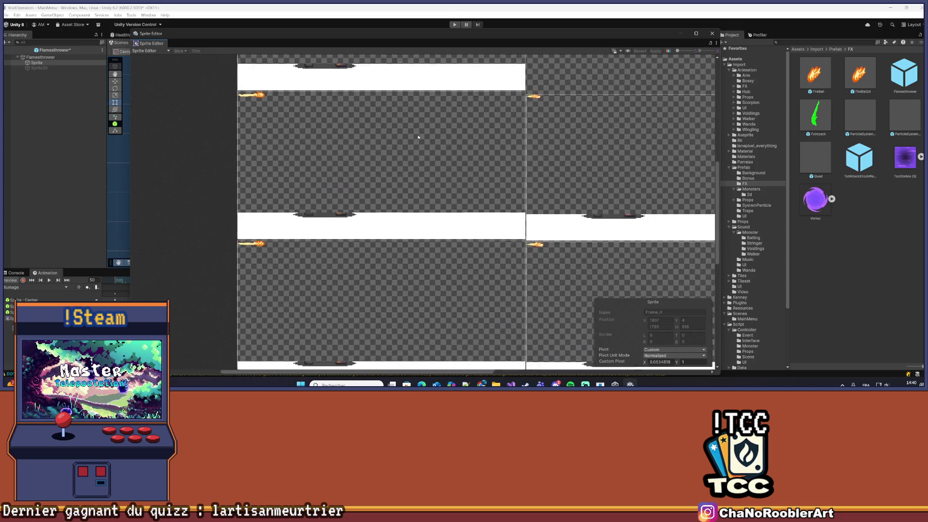
{"action": "left_click", "coordinate": [713, 34]}
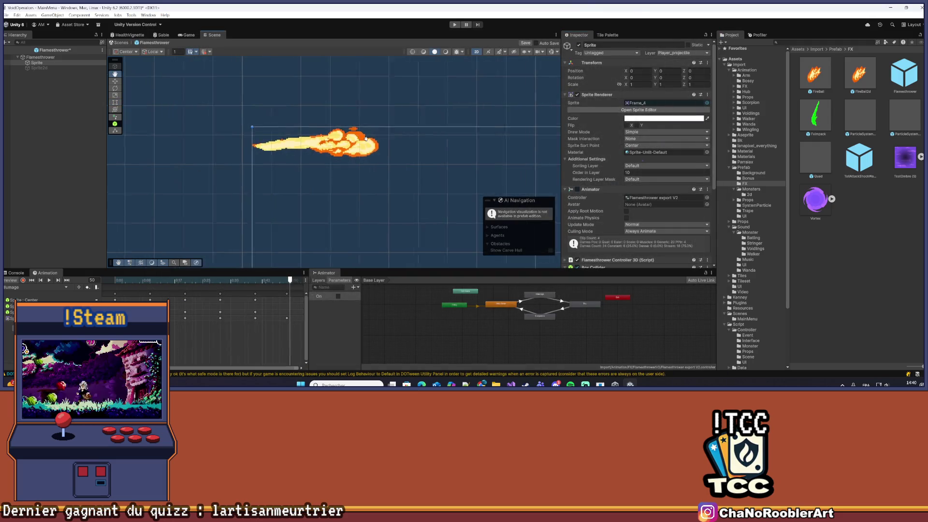
Zoom the Scene view, then deactivate the Sprite object so the flame disappears.
{"action": "scroll", "coordinate": [443, 138], "scroll_direction": "up", "scroll_amount": 2}
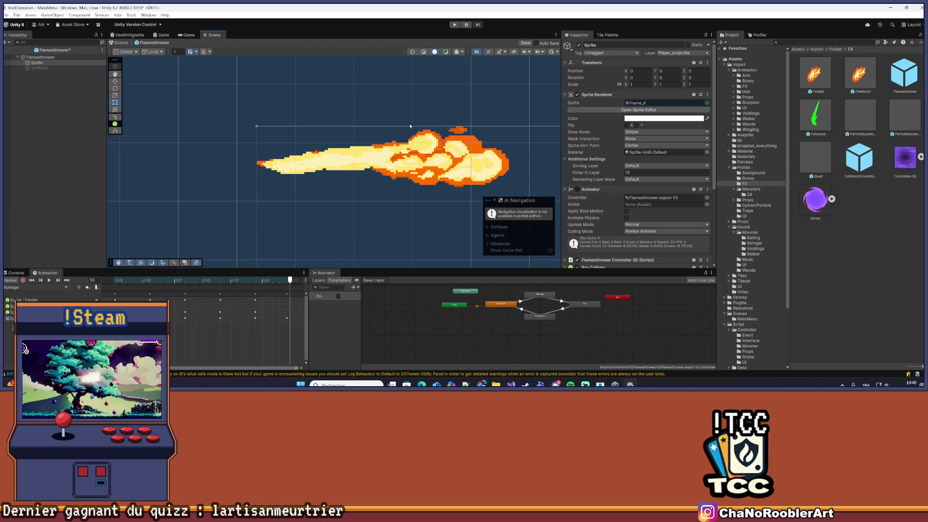
{"action": "scroll", "coordinate": [409, 123], "scroll_direction": "down", "scroll_amount": 3}
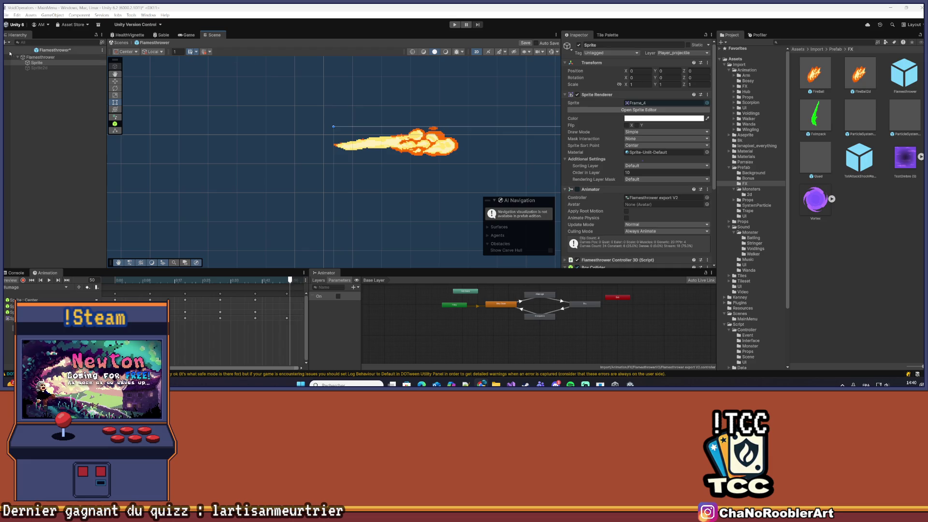
{"action": "left_click", "coordinate": [578, 45]}
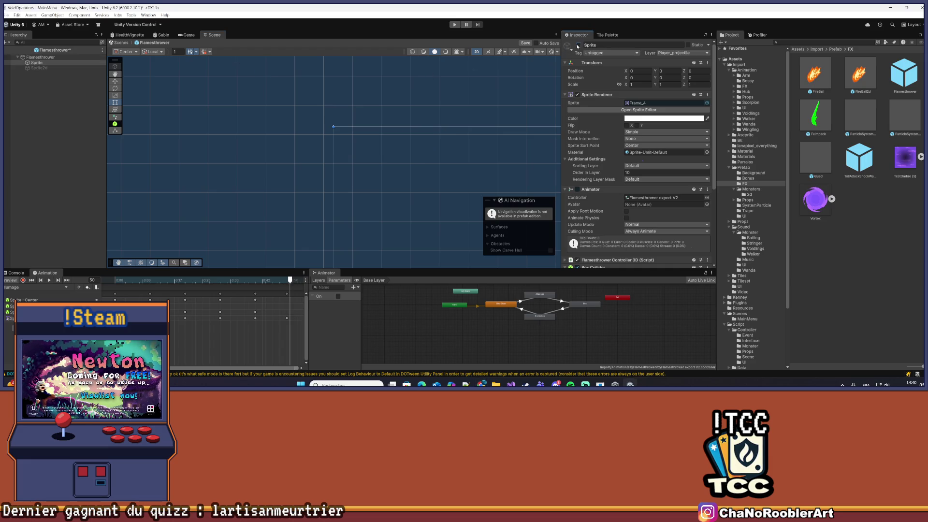
{"action": "left_click", "coordinate": [29, 105]}
{"action": "left_click", "coordinate": [7, 15]}
Exit the Flamethrower prefab to the MainMenu scene and save it with File > Save.
{"action": "left_click", "coordinate": [39, 38]}
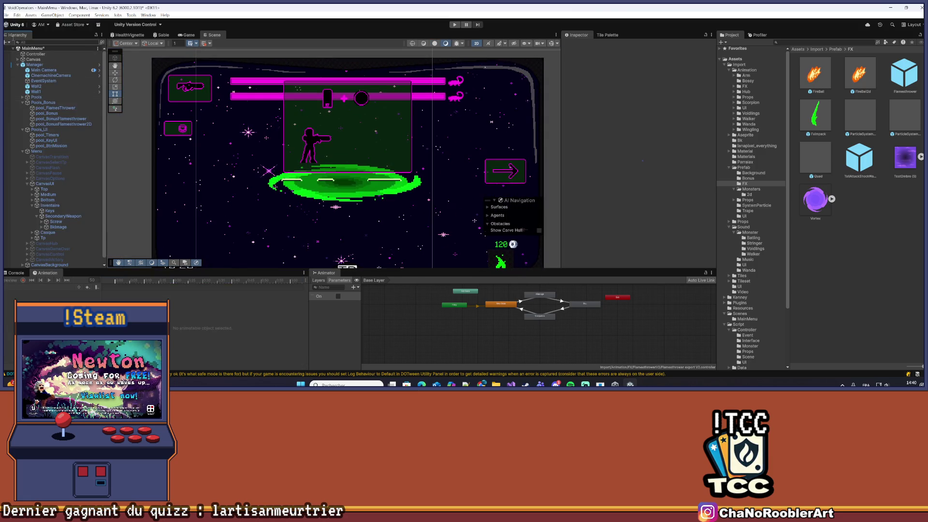
{"action": "left_click", "coordinate": [7, 15]}
{"action": "left_click", "coordinate": [19, 46]}
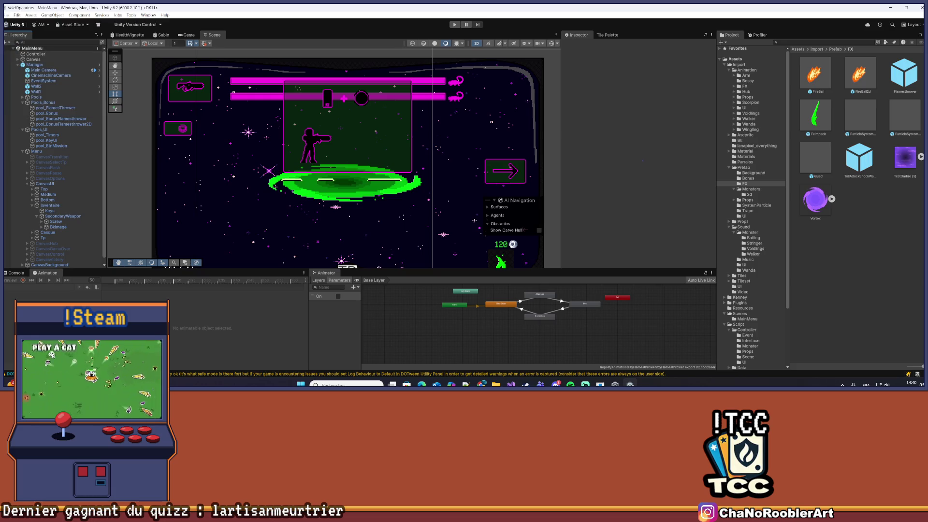
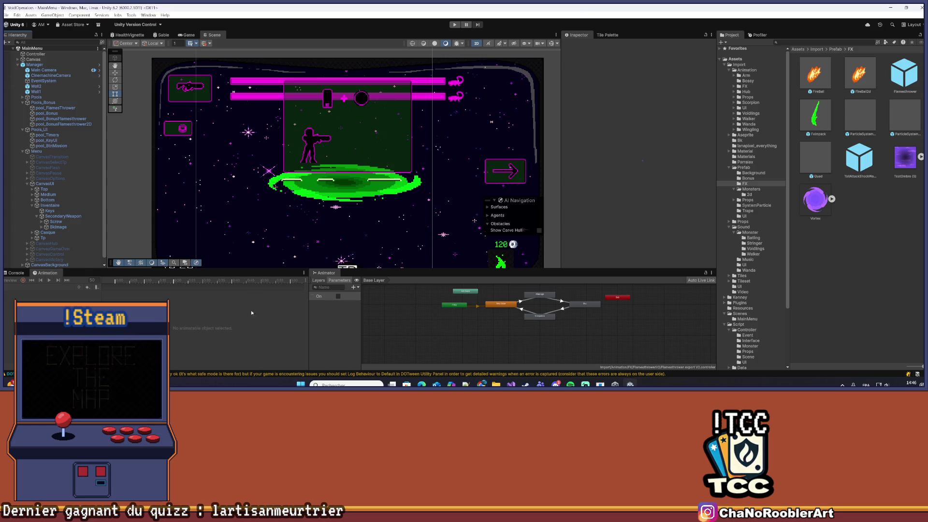
Enlarge and zoom out the Scene view to check the full UI canvas, save MainMenu, then restore the layout.
{"action": "left_click_drag", "start_coordinate": [624, 270], "coordinate": [617, 335]}
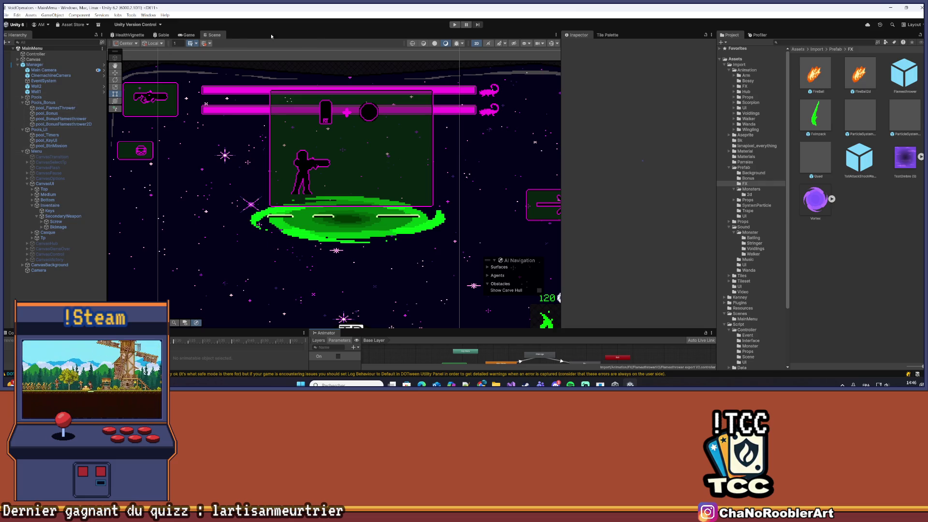
{"action": "scroll", "coordinate": [337, 221], "scroll_direction": "down", "scroll_amount": 1}
{"action": "scroll", "coordinate": [337, 221], "scroll_direction": "down", "scroll_amount": 2}
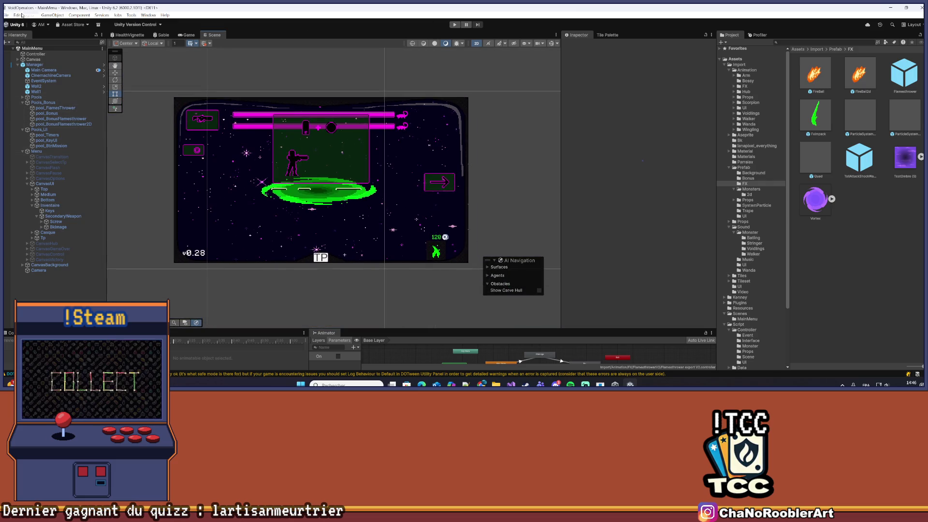
{"action": "left_click", "coordinate": [7, 15]}
{"action": "left_click", "coordinate": [26, 48]}
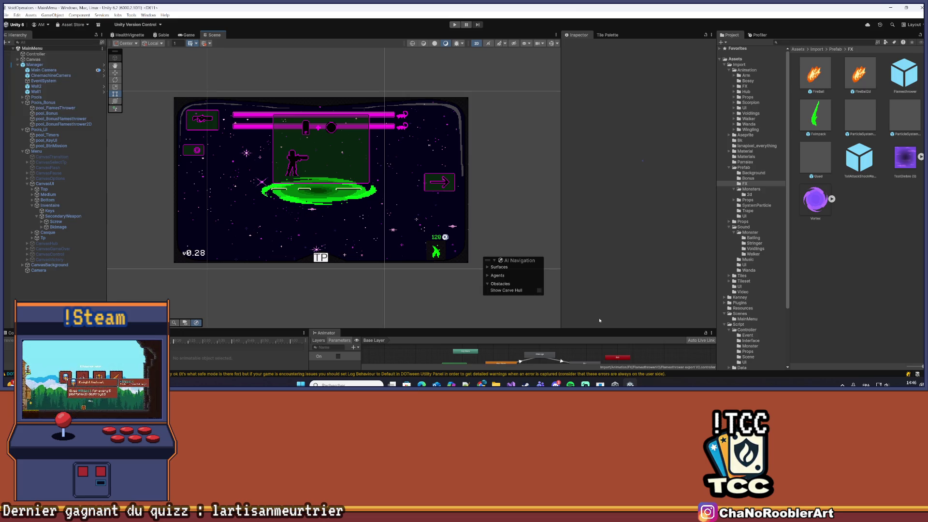
{"action": "left_click_drag", "start_coordinate": [486, 329], "coordinate": [486, 265]}
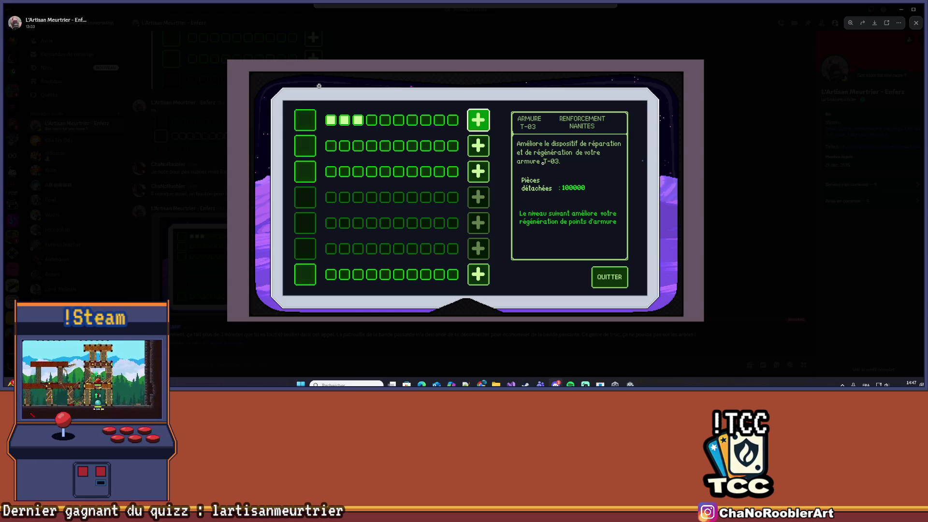
Switch from Discord back to the Unity editor with Alt+Tab.
{"action": "key", "text": "alt+Tab"}
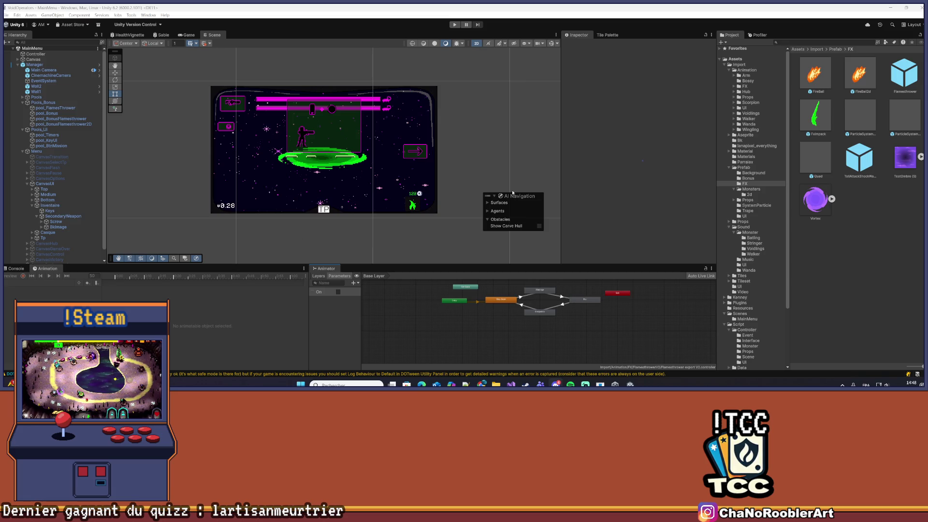
Zoom the Unity Scene view, then start writing a message in the Twitch stream chat.
{"action": "scroll", "coordinate": [508, 110], "scroll_direction": "up", "scroll_amount": 1}
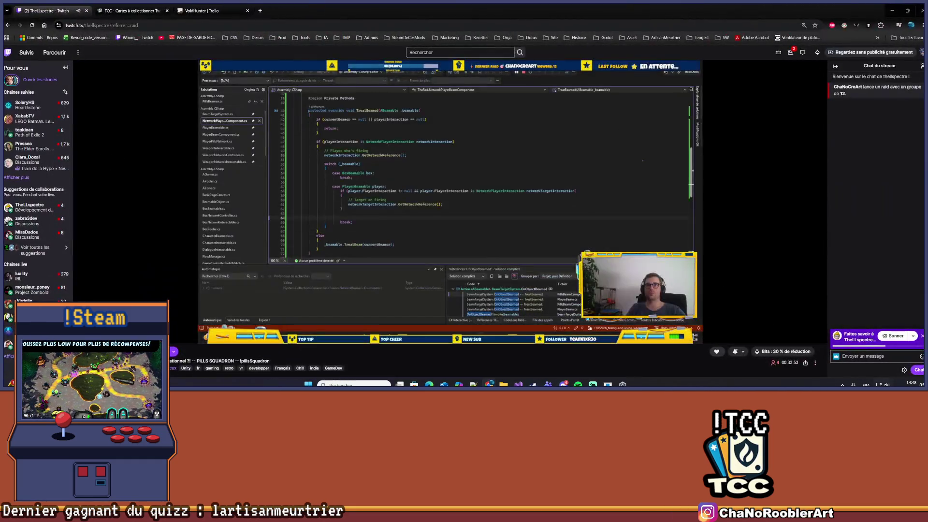
{"action": "left_click", "coordinate": [867, 355]}
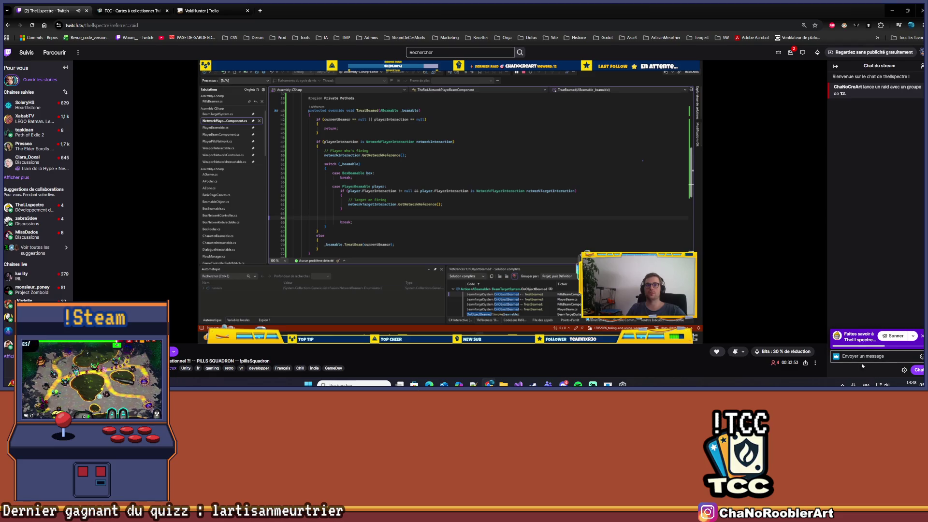
{"action": "type", "text": "o/"}
{"action": "key", "text": "Return"}
{"action": "type", "text": "Je vais"}
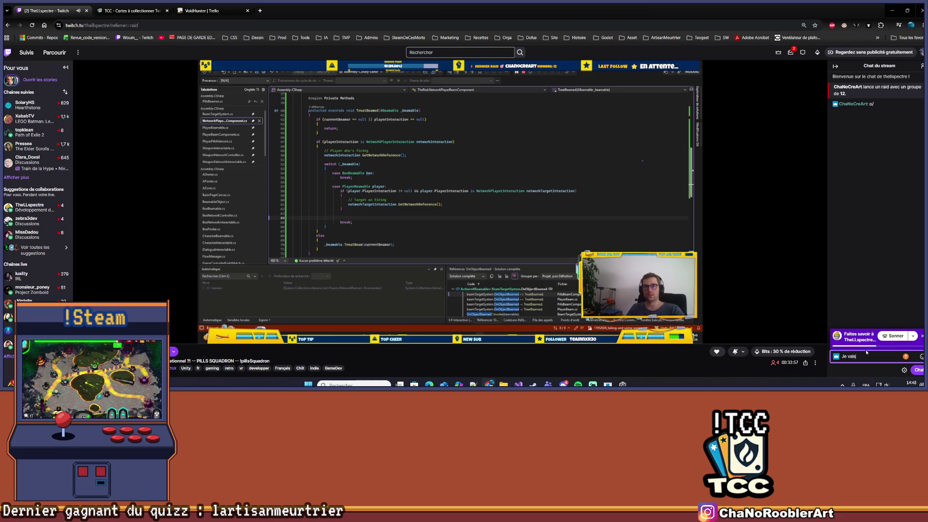
{"action": "type", "text": " man"}
{"action": "type", "text": ","}
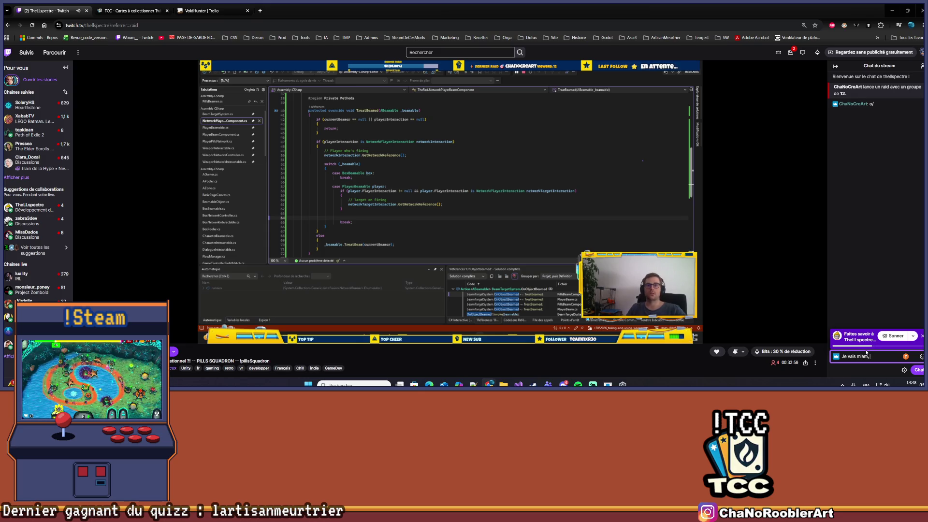
{"action": "type", "text": " travails"}
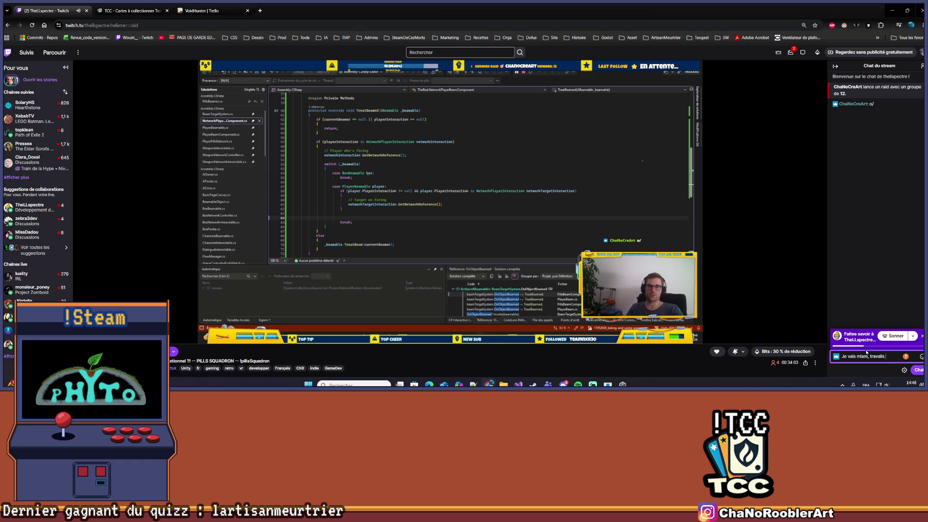
{"action": "type", "text": " ien"}
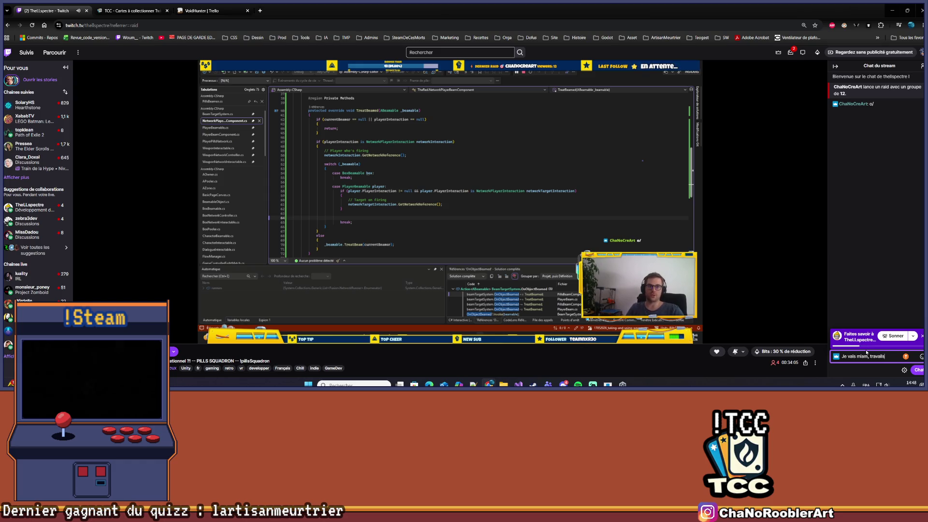
{"action": "key", "text": "Return"}
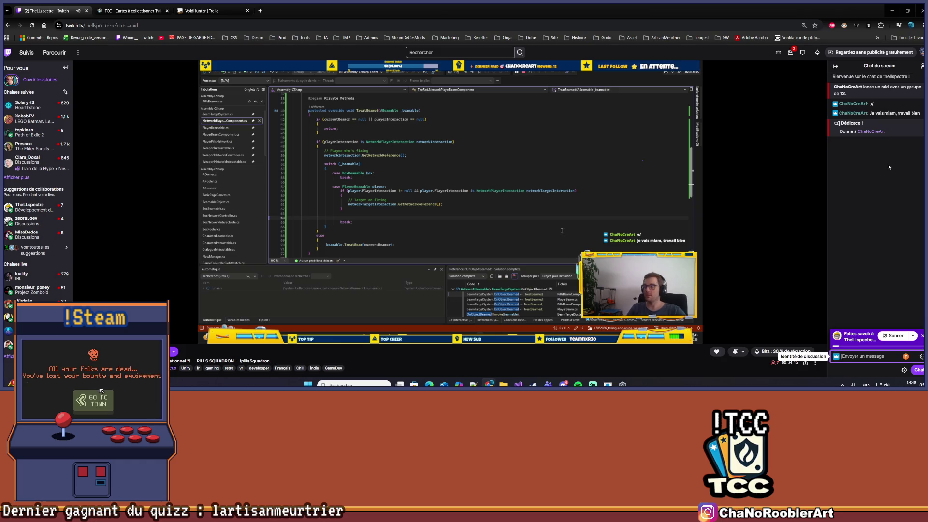
{"action": "left_click", "coordinate": [921, 65]}
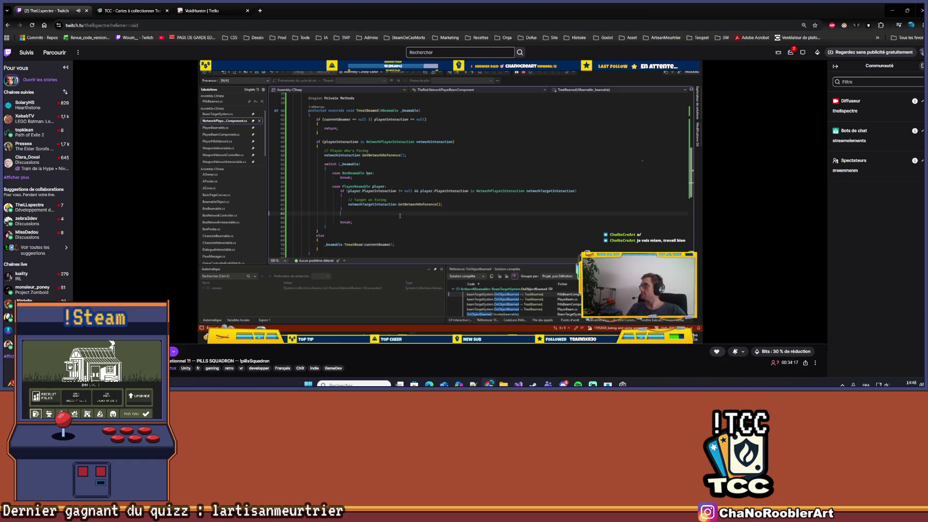
{"action": "left_click", "coordinate": [922, 65]}
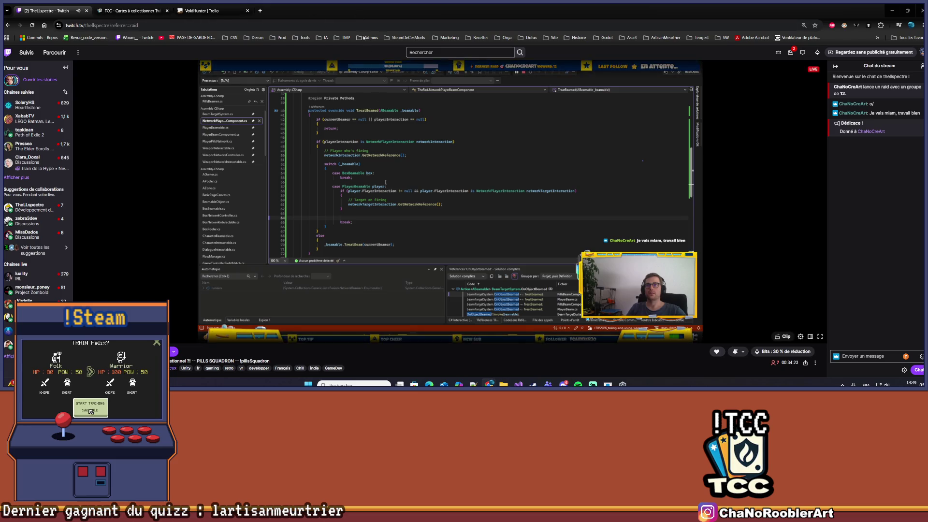
{"action": "key", "text": "alt+Tab"}
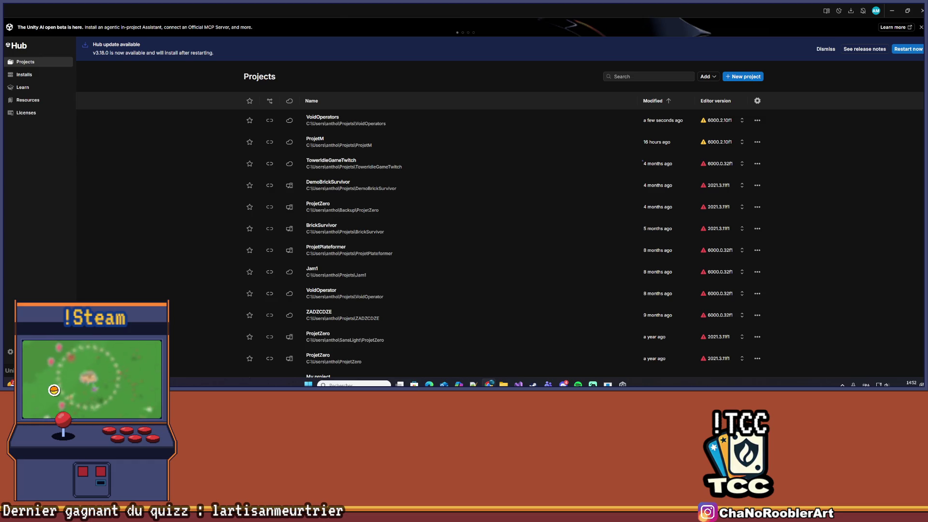
Minimize Unity Hub and open the YouTube home feed from Chrome's bookmark.
{"action": "left_click", "coordinate": [891, 11]}
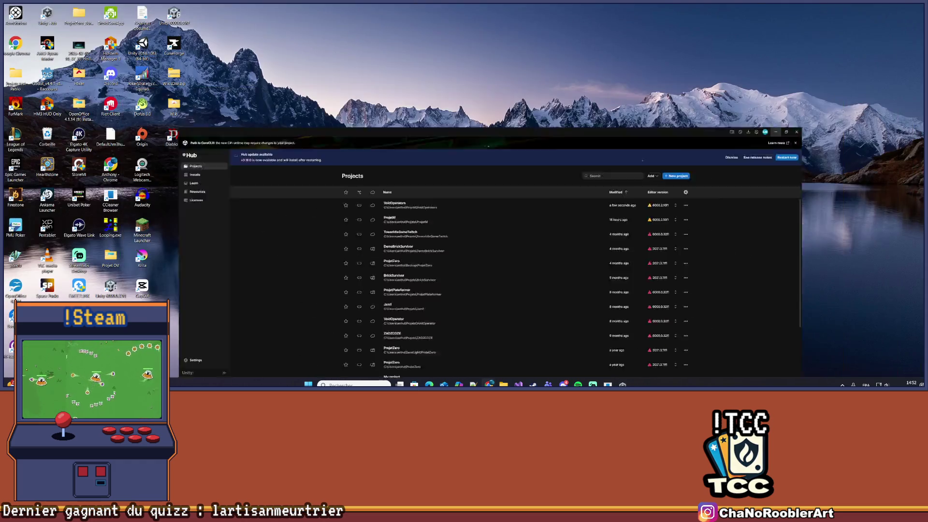
{"action": "left_click", "coordinate": [489, 384]}
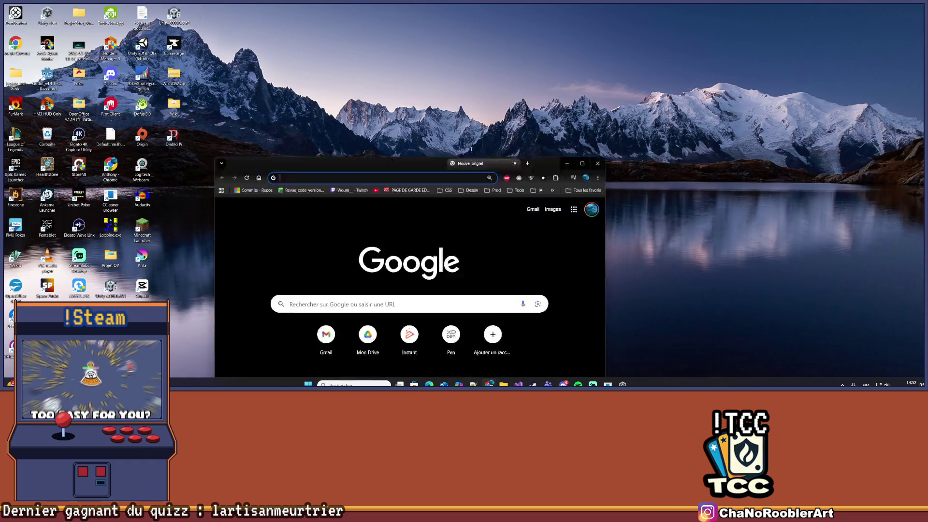
{"action": "left_click", "coordinate": [161, 39]}
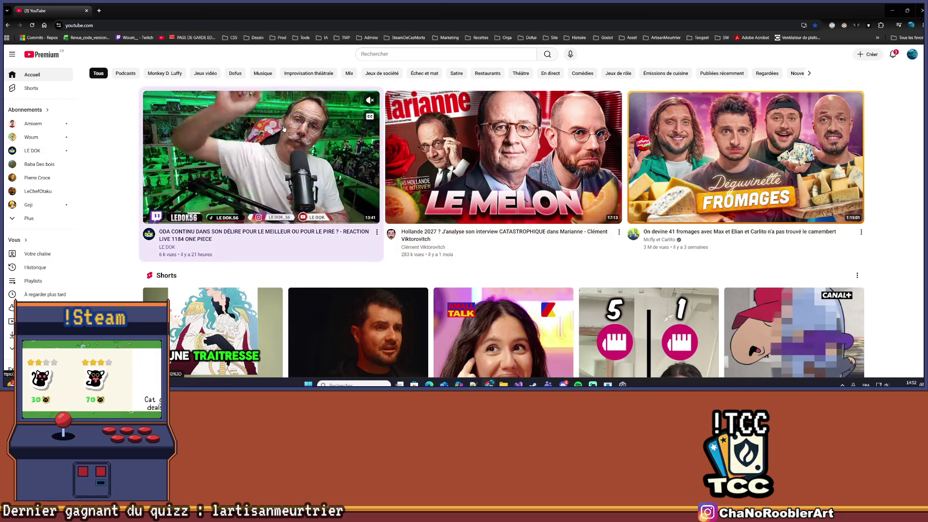
Play the One Piece 1184 reaction video from about 10:41, then open Twitch in a new tab.
{"action": "left_click", "coordinate": [284, 126]}
{"action": "left_click_drag", "start_coordinate": [530, 328], "coordinate": [529, 327]}
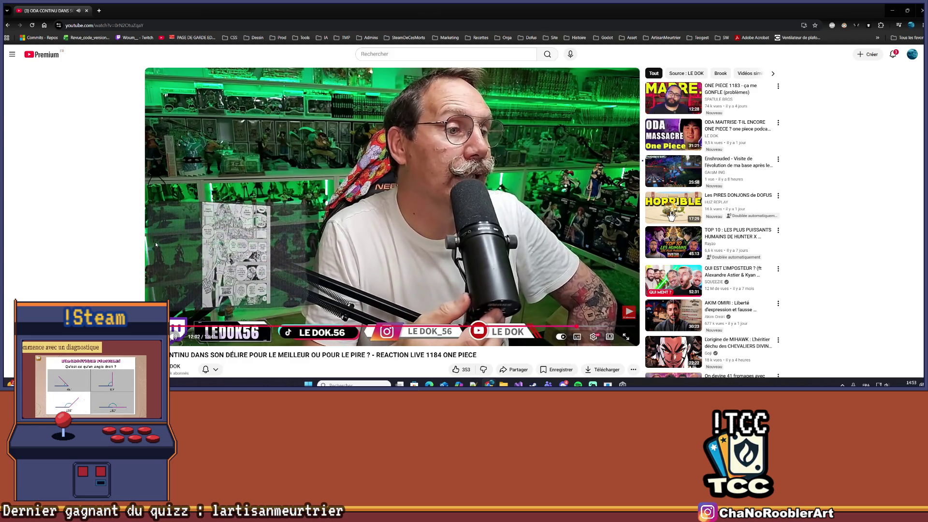
{"action": "scroll", "coordinate": [155, 241], "scroll_direction": "down", "scroll_amount": 2}
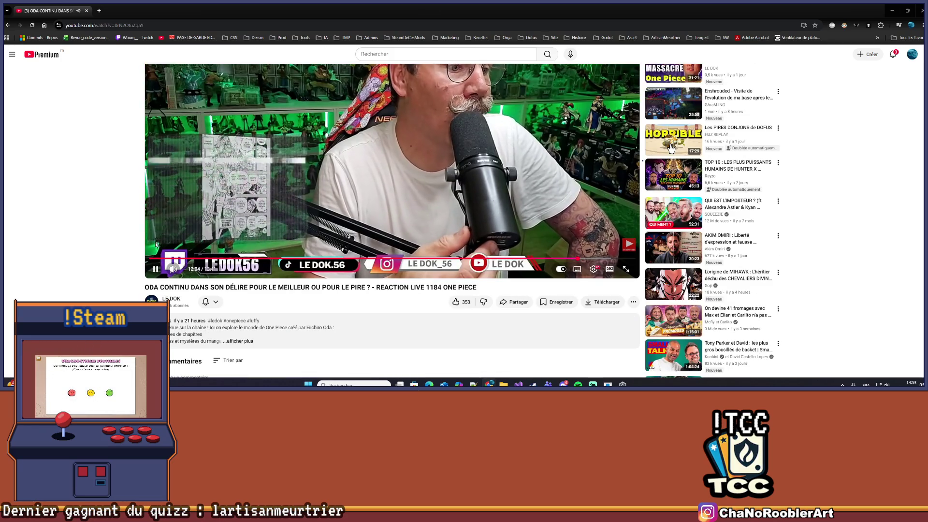
{"action": "scroll", "coordinate": [156, 243], "scroll_direction": "up", "scroll_amount": 2}
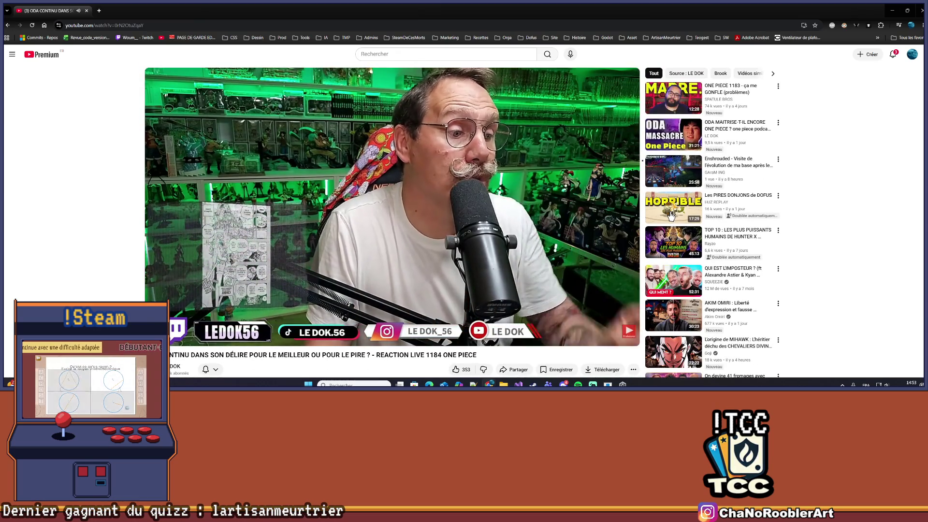
{"action": "left_click", "coordinate": [98, 10]}
Open another developer's live Unreal Engine stream on Twitch, glance at YouTube, and return to it.
{"action": "left_click", "coordinate": [127, 38]}
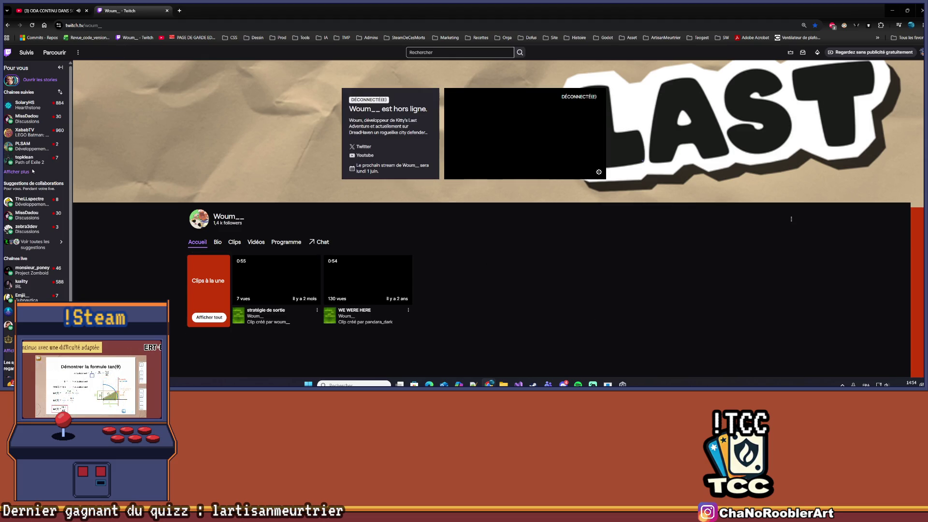
{"action": "left_click", "coordinate": [26, 145]}
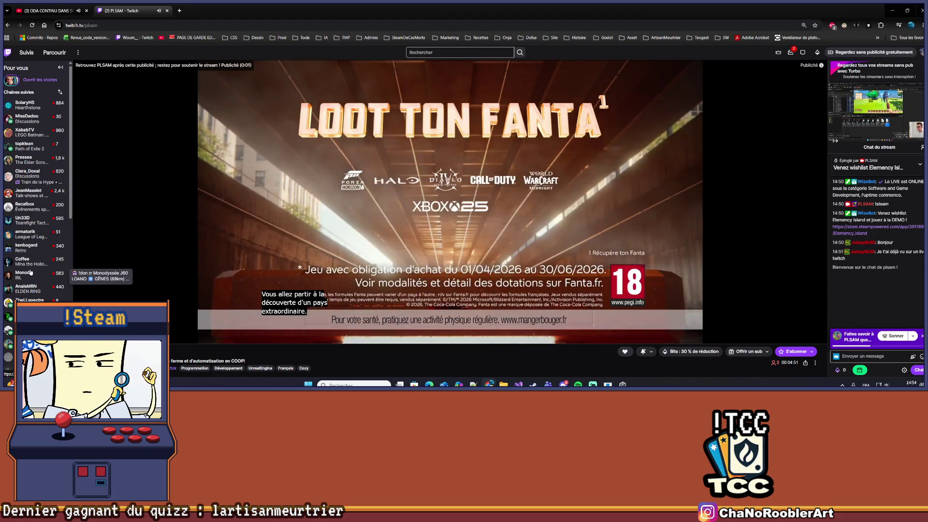
{"action": "left_click", "coordinate": [64, 9]}
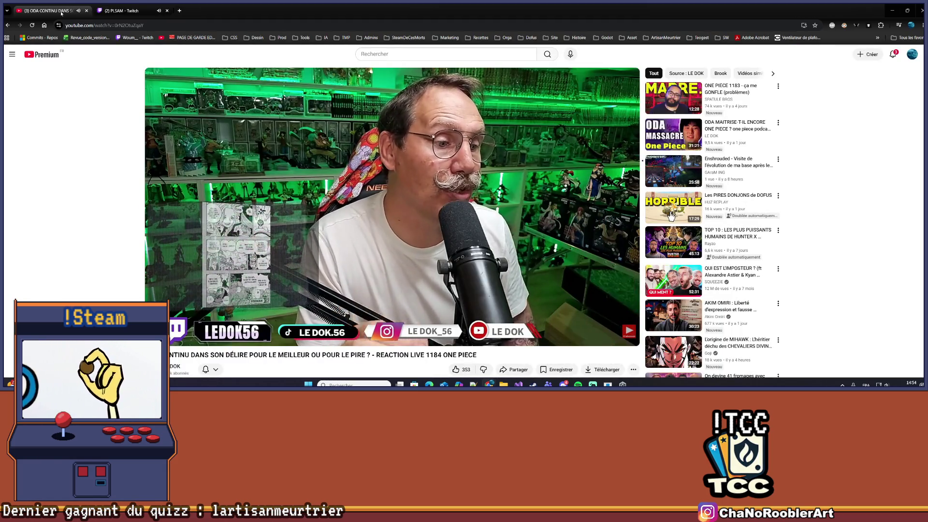
{"action": "left_click", "coordinate": [110, 7]}
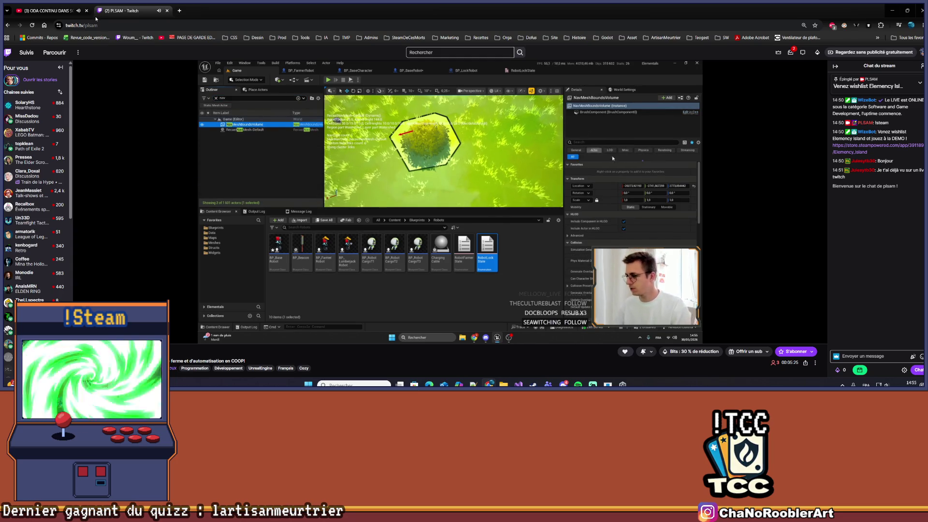
Close the Twitch tab and go from the reaction video to the YouTube home feed.
{"action": "mouse_move", "coordinate": [30, 168]}
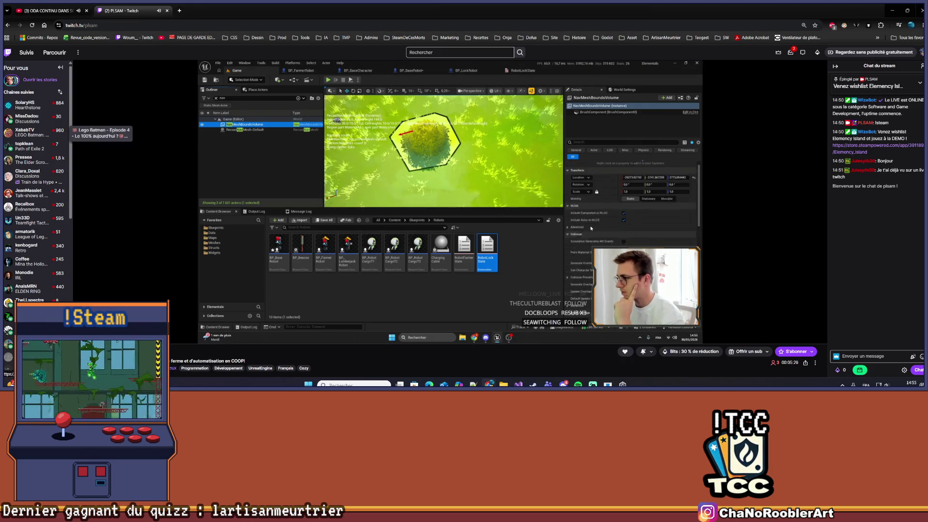
{"action": "left_click", "coordinate": [166, 11]}
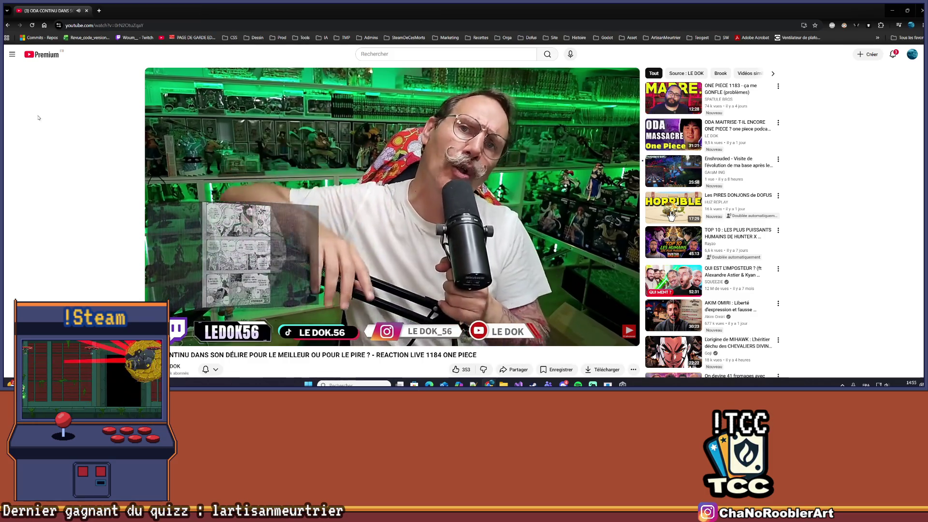
{"action": "left_click", "coordinate": [42, 60]}
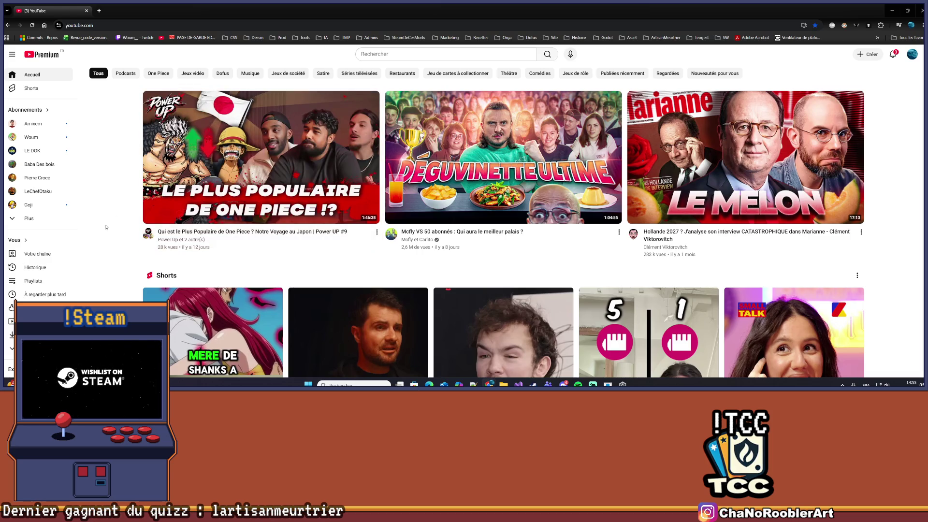
Scroll the YouTube home feed to bring the Shorts shelf into view.
{"action": "scroll", "coordinate": [106, 227], "scroll_direction": "down", "scroll_amount": 3}
{"action": "scroll", "coordinate": [106, 227], "scroll_direction": "down", "scroll_amount": 4}
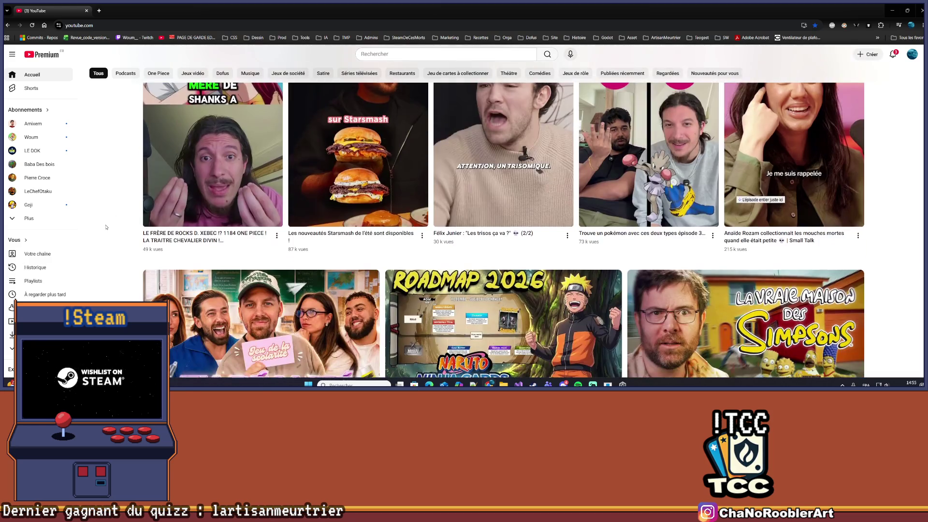
{"action": "scroll", "coordinate": [106, 227], "scroll_direction": "up", "scroll_amount": 2}
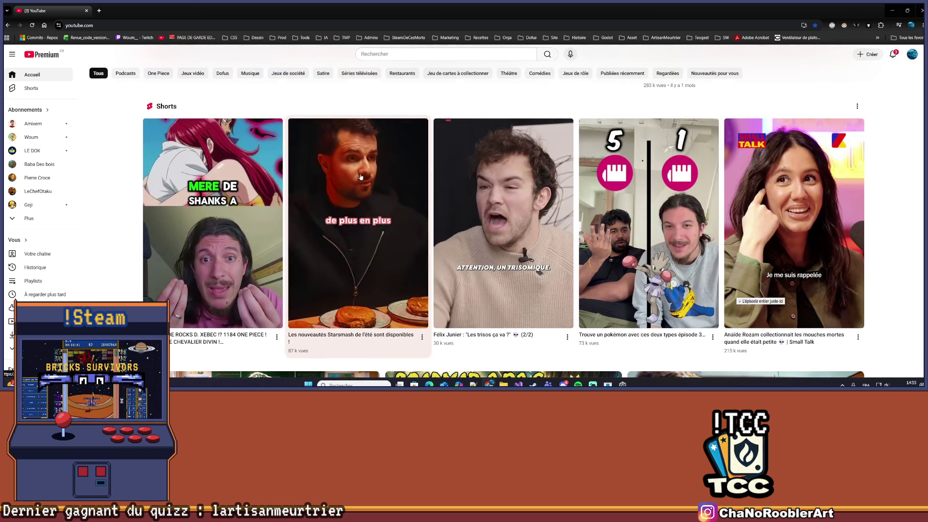
{"action": "mouse_move", "coordinate": [269, 197]}
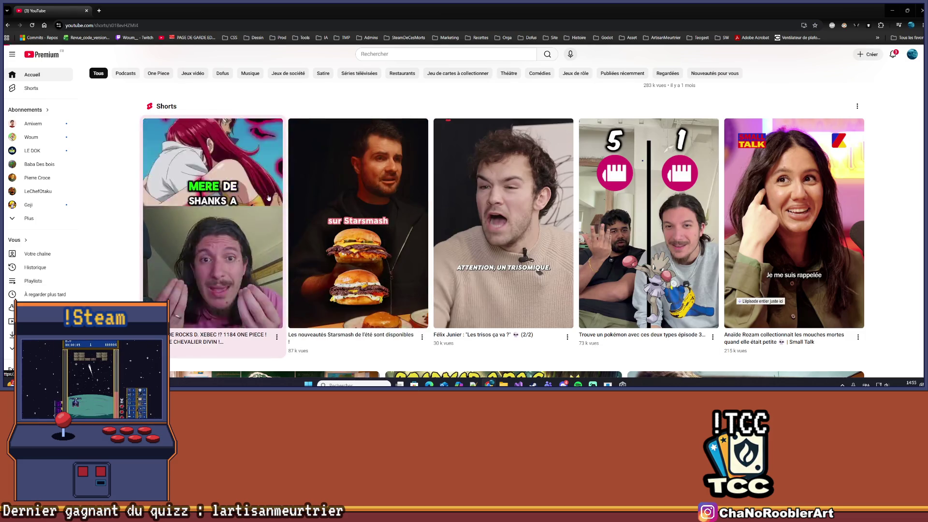
Watch the One Piece Short about Rocks D. Xebec's brother, then return to the home feed.
{"action": "left_click", "coordinate": [269, 197]}
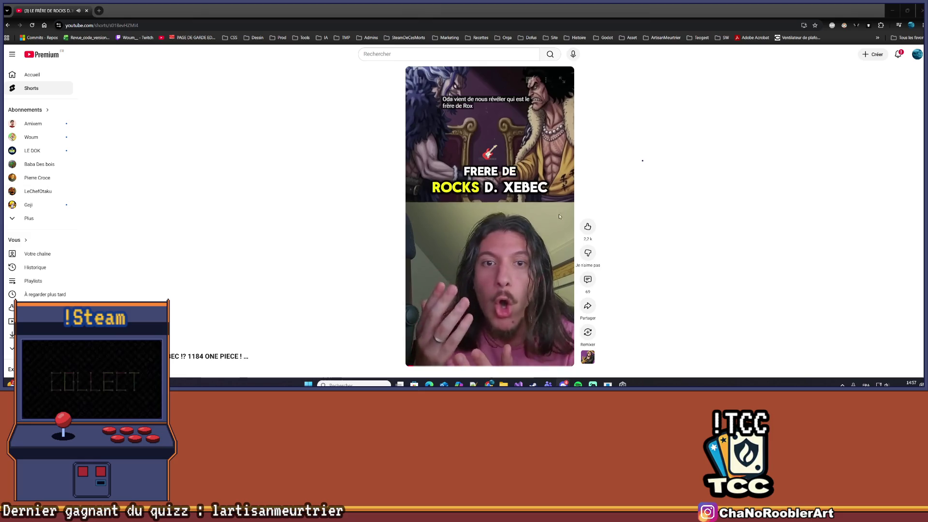
{"action": "left_click", "coordinate": [720, 266]}
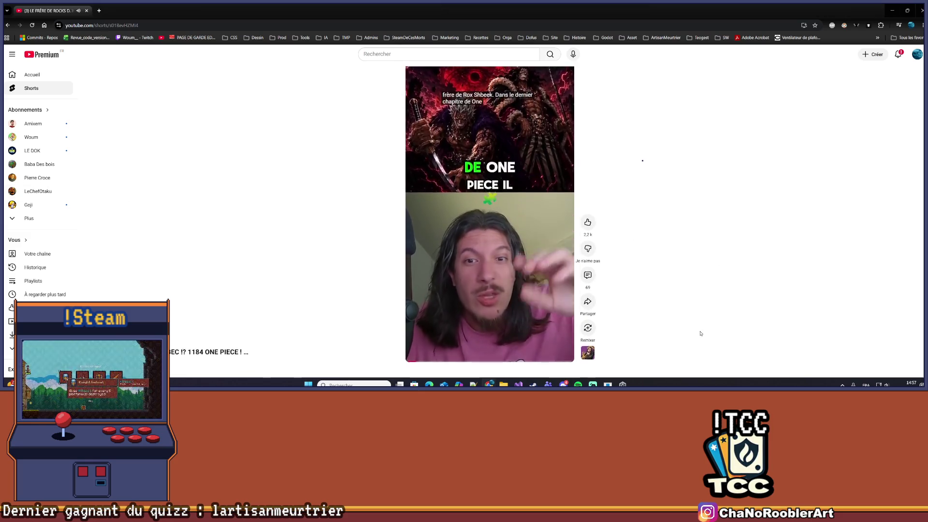
{"action": "left_click", "coordinate": [42, 55]}
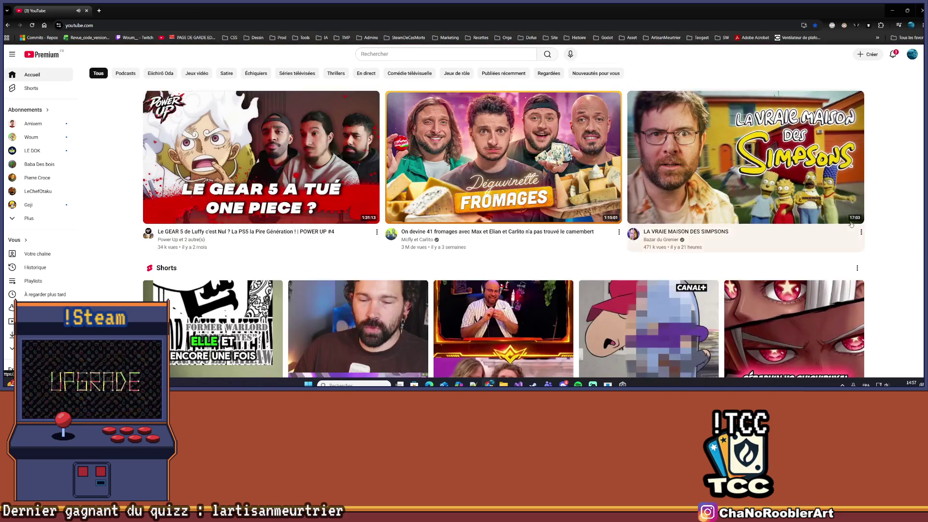
{"action": "scroll", "coordinate": [483, 218], "scroll_direction": "down", "scroll_amount": 5}
{"action": "scroll", "coordinate": [484, 217], "scroll_direction": "up", "scroll_amount": 5}
{"action": "mouse_move", "coordinate": [853, 231]}
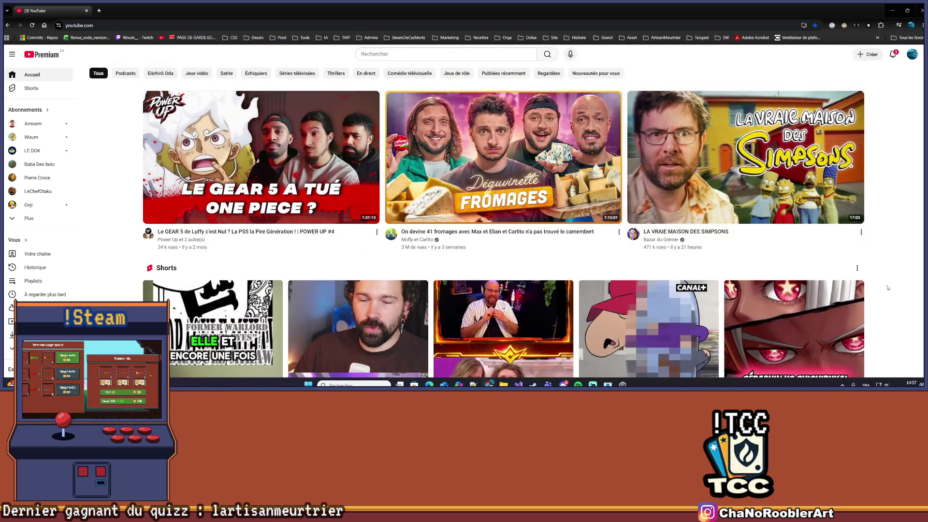
{"action": "mouse_move", "coordinate": [211, 202]}
{"action": "scroll", "coordinate": [212, 202], "scroll_direction": "down", "scroll_amount": 4}
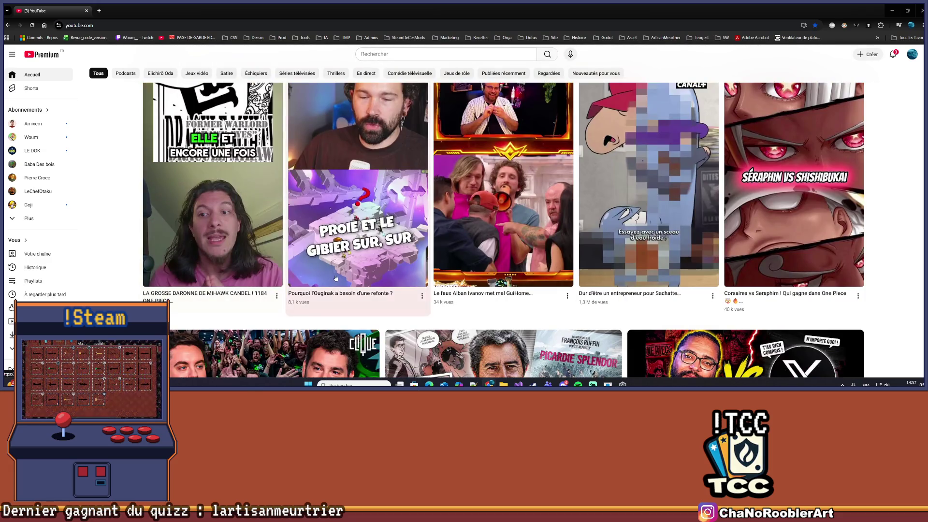
{"action": "scroll", "coordinate": [334, 278], "scroll_direction": "down", "scroll_amount": 3}
{"action": "scroll", "coordinate": [520, 208], "scroll_direction": "up", "scroll_amount": 3}
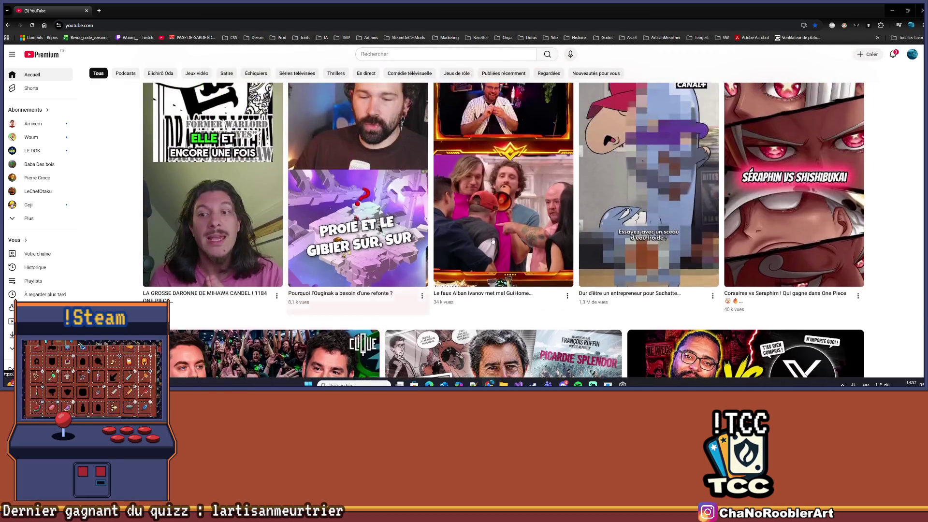
{"action": "left_click", "coordinate": [520, 209]}
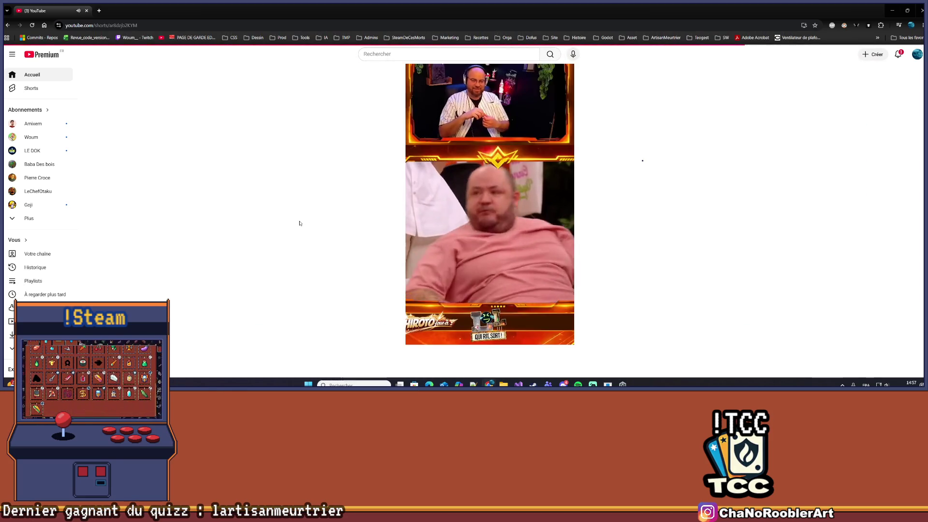
Scroll through the Shorts feed to reach the 'Citez-moi un jeu qui vaut 10/10' Short.
{"action": "scroll", "coordinate": [331, 229], "scroll_direction": "down", "scroll_amount": 1}
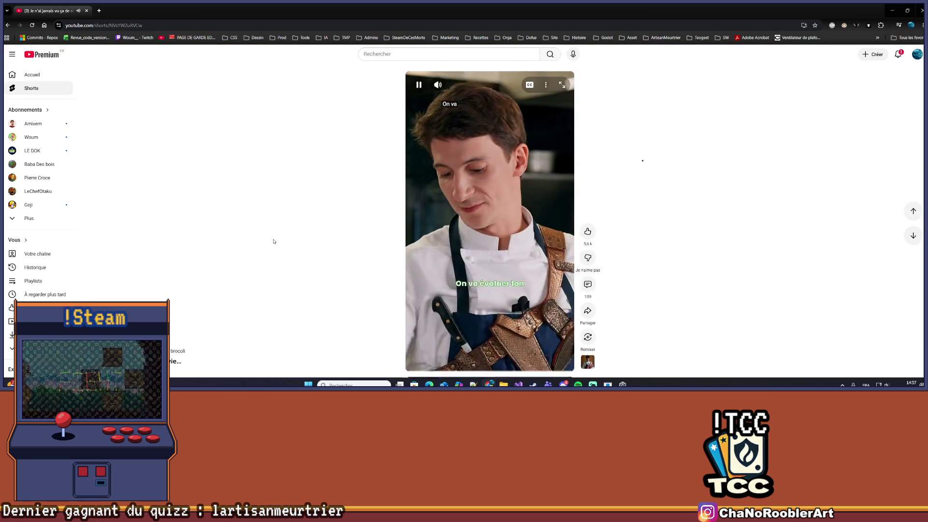
{"action": "scroll", "coordinate": [273, 241], "scroll_direction": "up", "scroll_amount": 1}
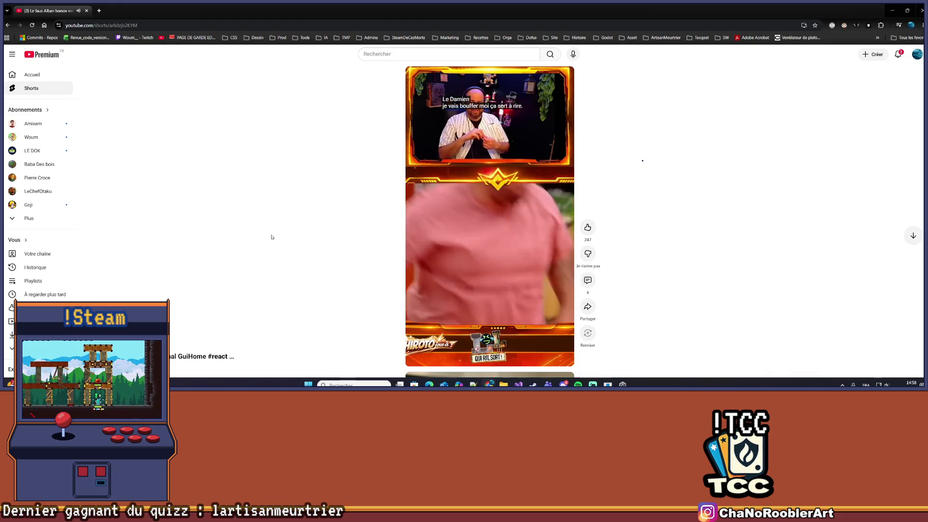
{"action": "scroll", "coordinate": [271, 237], "scroll_direction": "down", "scroll_amount": 1}
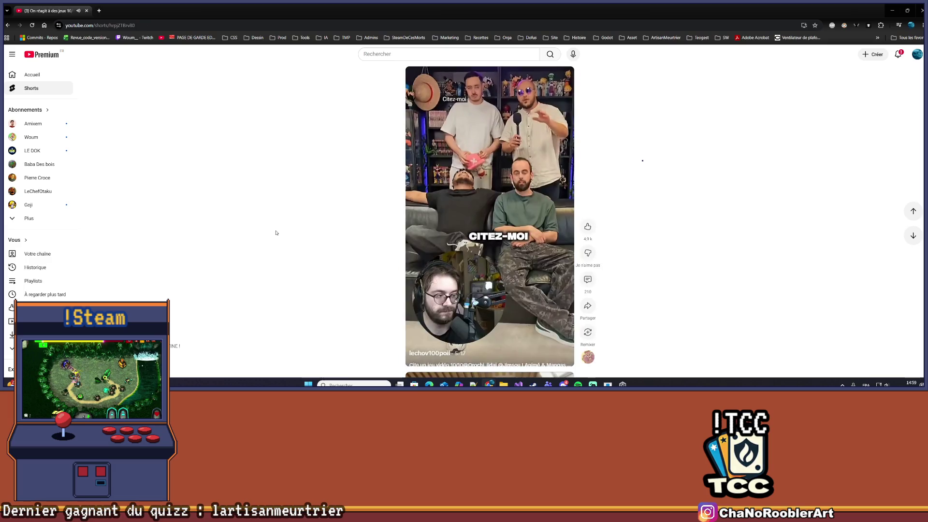
Pause the Amixem fishing-game Short, then advance two Shorts to the 80 km/h police clip.
{"action": "left_click", "coordinate": [529, 256]}
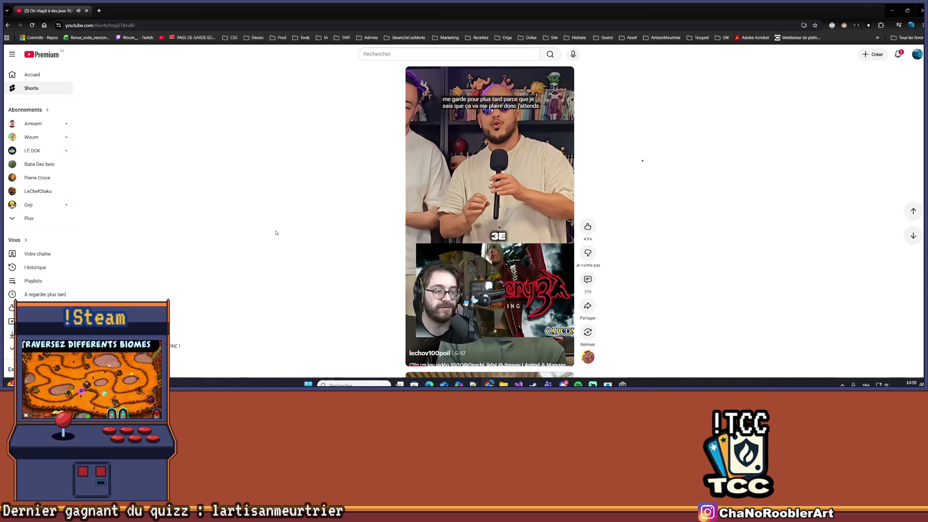
{"action": "scroll", "coordinate": [276, 233], "scroll_direction": "down", "scroll_amount": 1}
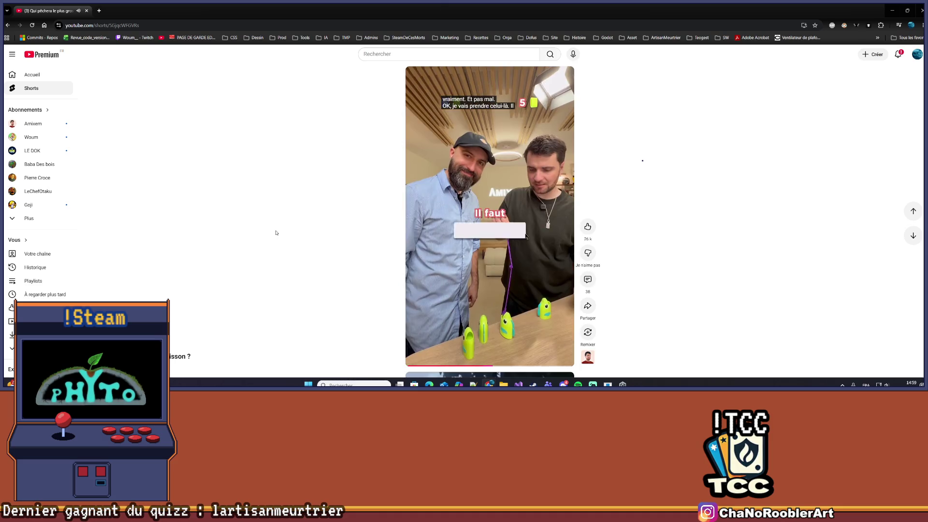
{"action": "scroll", "coordinate": [276, 233], "scroll_direction": "down", "scroll_amount": 1}
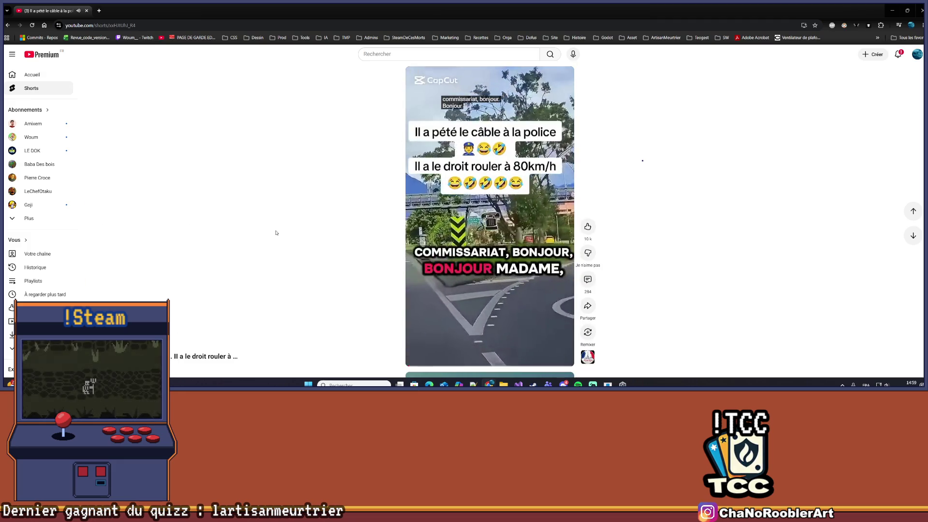
Advance one Short past the police clip toward the cartoon lion clip.
{"action": "scroll", "coordinate": [276, 233], "scroll_direction": "down", "scroll_amount": 1}
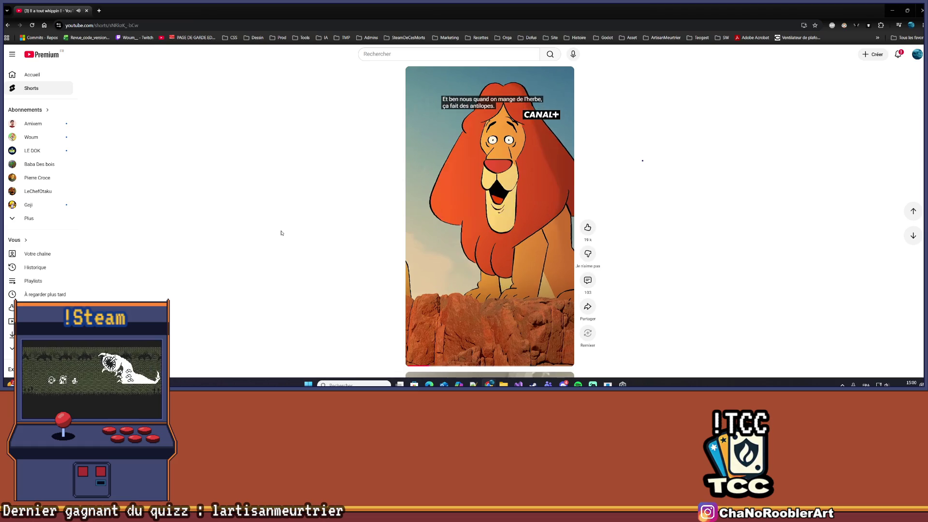
Advance three Shorts, past the Sukuna vs Escanor anime fusions clip, to the Rubik's Cube Short.
{"action": "scroll", "coordinate": [283, 233], "scroll_direction": "down", "scroll_amount": 1}
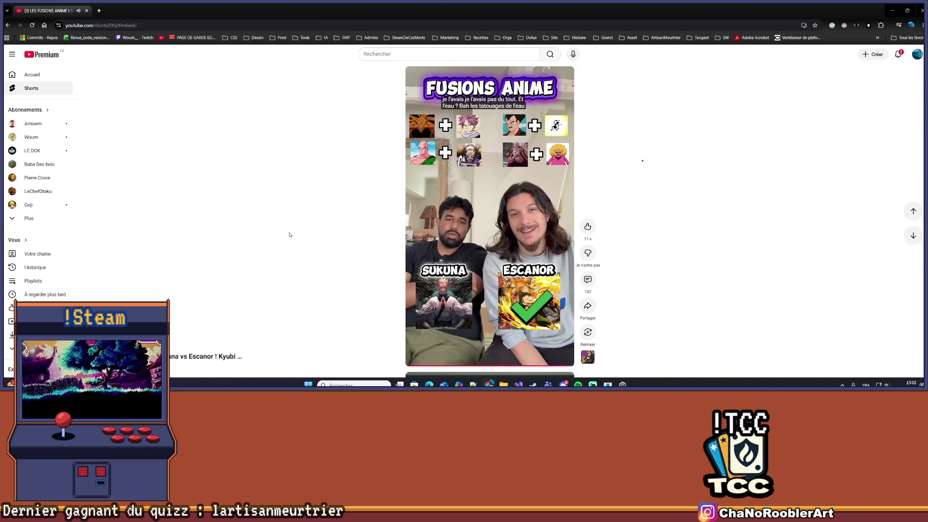
{"action": "scroll", "coordinate": [321, 247], "scroll_direction": "down", "scroll_amount": 1}
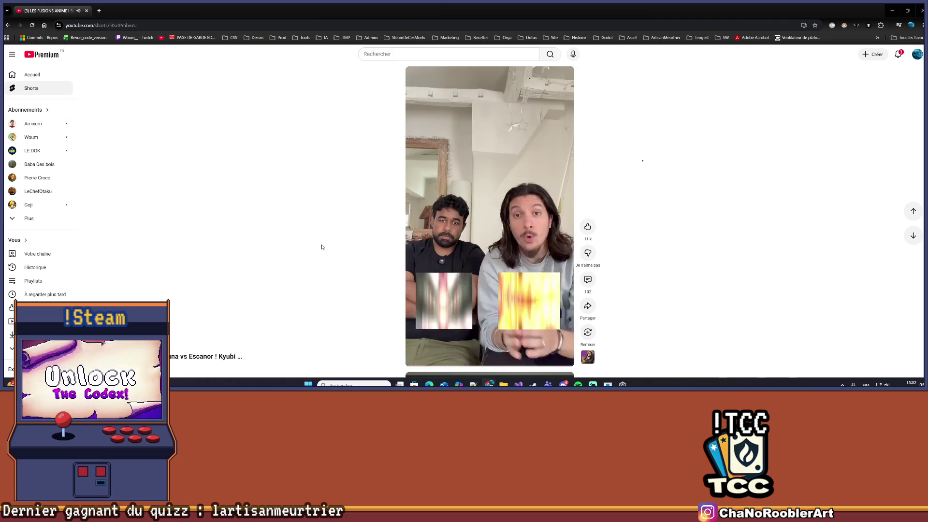
{"action": "scroll", "coordinate": [321, 247], "scroll_direction": "down", "scroll_amount": 3}
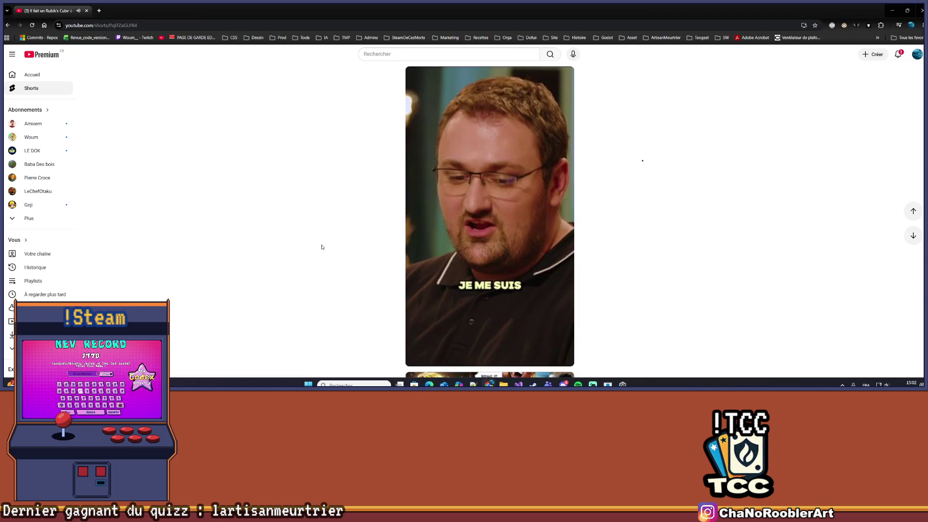
Advance two Shorts, past the One Piece Mihawk clip, to a Twitch tactical game clip.
{"action": "scroll", "coordinate": [322, 247], "scroll_direction": "down", "scroll_amount": 1}
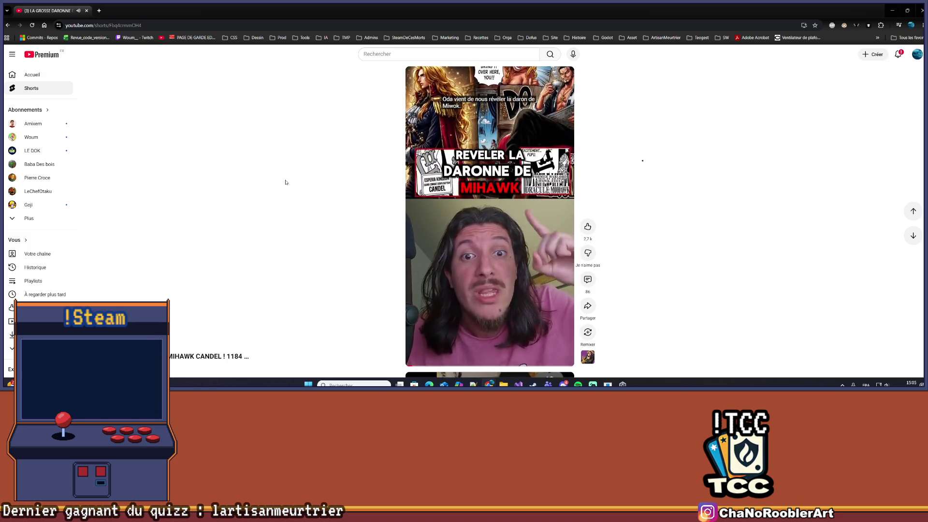
{"action": "scroll", "coordinate": [285, 182], "scroll_direction": "down", "scroll_amount": 1}
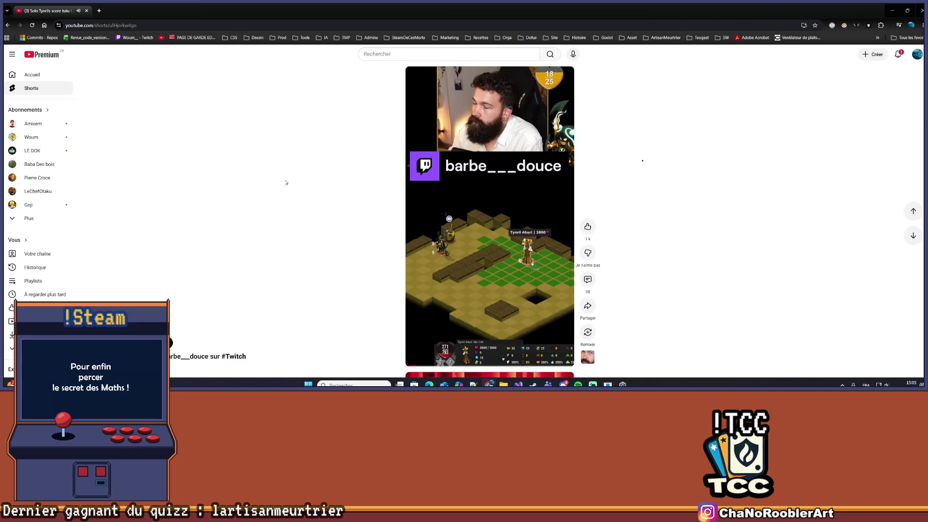
Skip the Twitch clip to reach the spaghetti and marinated chicken leftovers Short.
{"action": "scroll", "coordinate": [284, 185], "scroll_direction": "down", "scroll_amount": 1}
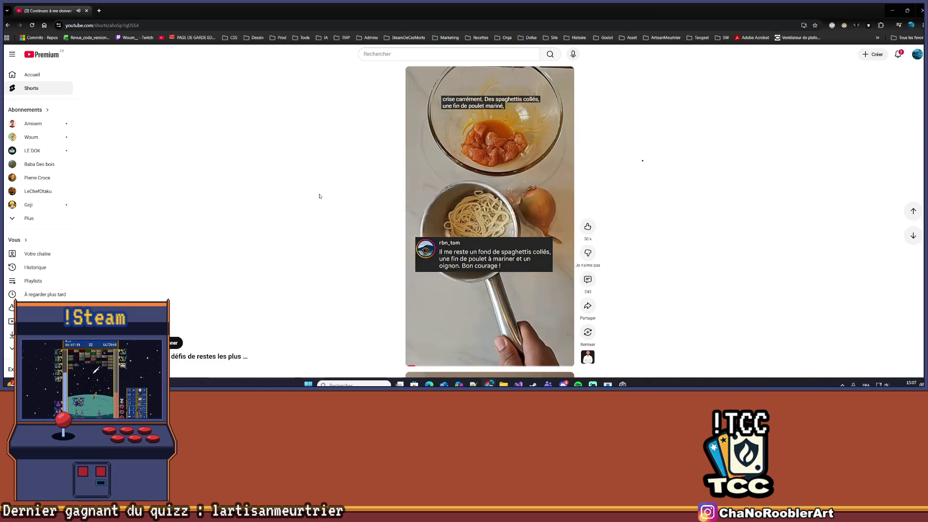
Advance two Shorts to the man at a microphone beside news headlines.
{"action": "scroll", "coordinate": [319, 196], "scroll_direction": "down", "scroll_amount": 1}
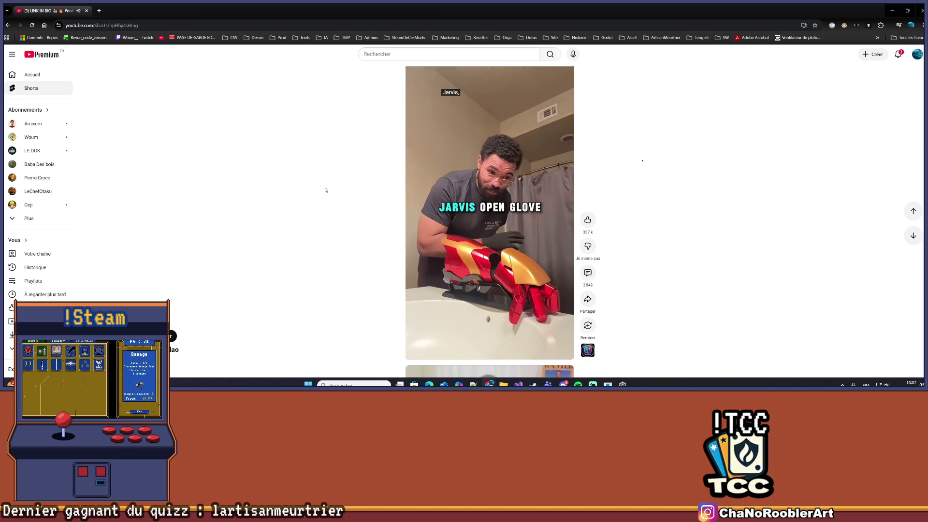
{"action": "scroll", "coordinate": [326, 189], "scroll_direction": "down", "scroll_amount": 1}
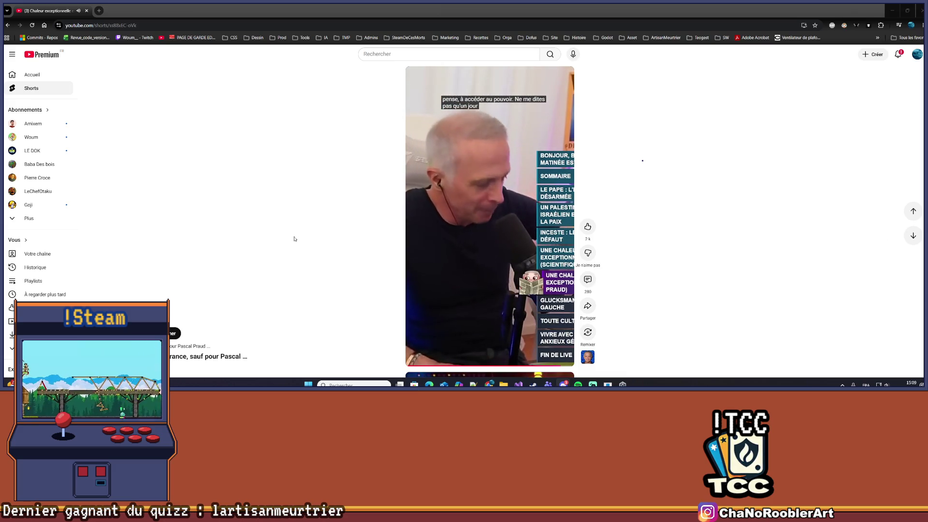
Advance to the stand-up Short with the yellow-wig man and pause it.
{"action": "scroll", "coordinate": [285, 233], "scroll_direction": "down", "scroll_amount": 2}
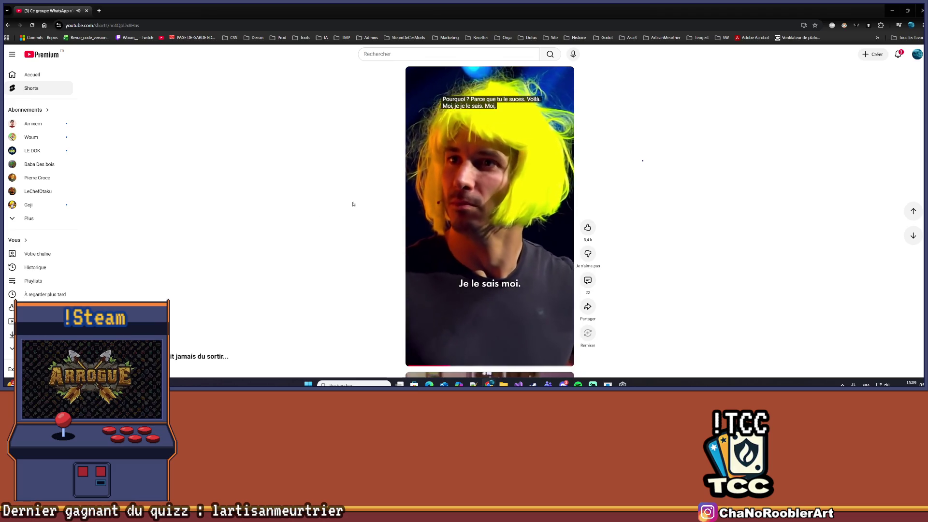
{"action": "key", "text": "space"}
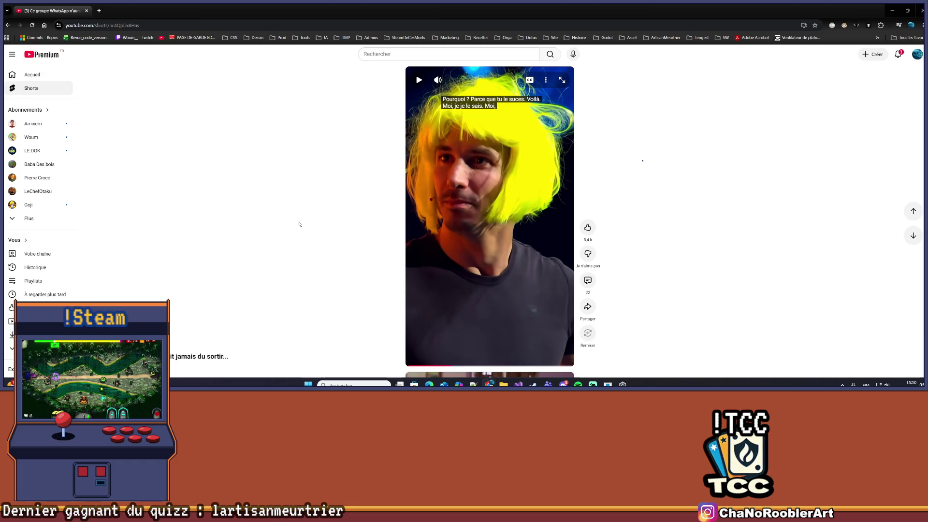
Resume the paused Les Duos Impossibles de Ferrari stand-up Short.
{"action": "key", "text": "space"}
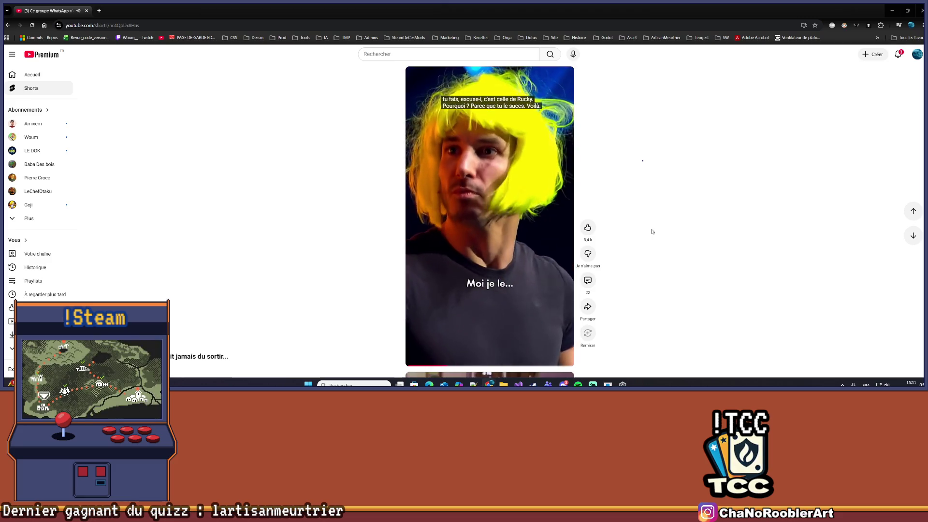
Advance two Shorts, past the Akinator quiz clip, toward the Undercover game Short.
{"action": "scroll", "coordinate": [652, 224], "scroll_direction": "down", "scroll_amount": 1}
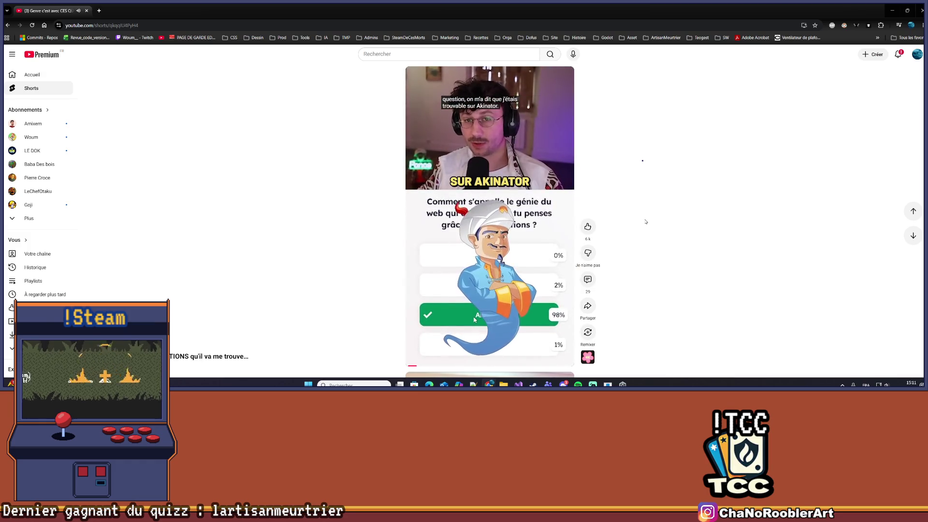
{"action": "scroll", "coordinate": [645, 221], "scroll_direction": "down", "scroll_amount": 1}
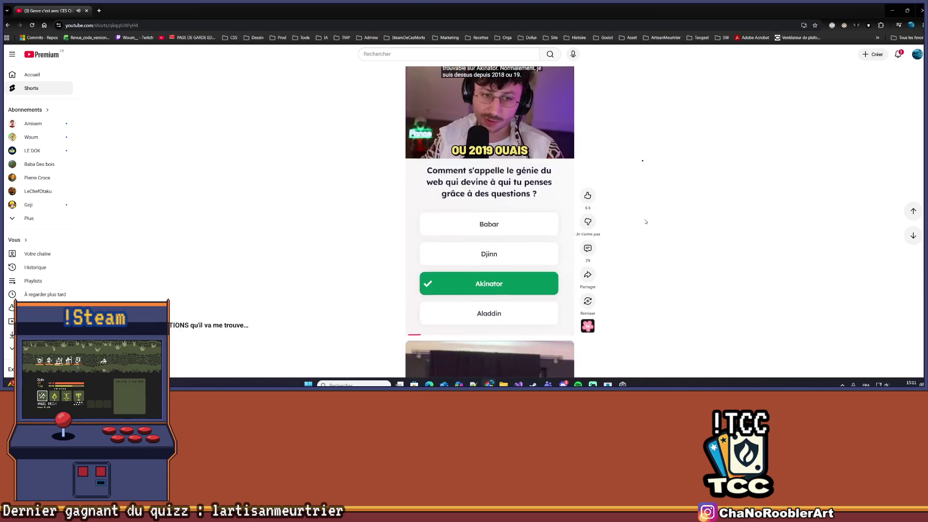
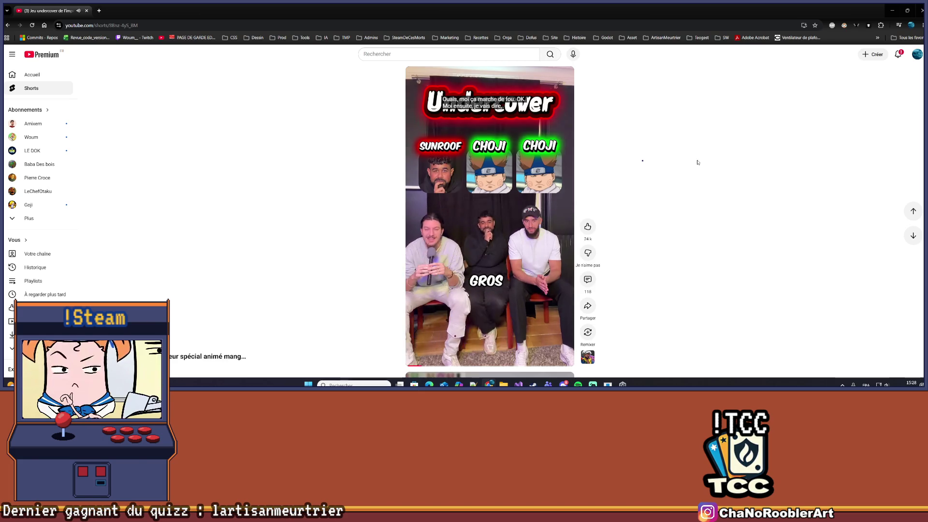
Skip past the Porky cartoon Short to the 'Qui a dit #manga' figurine-shop video.
{"action": "scroll", "coordinate": [695, 164], "scroll_direction": "down", "scroll_amount": 1}
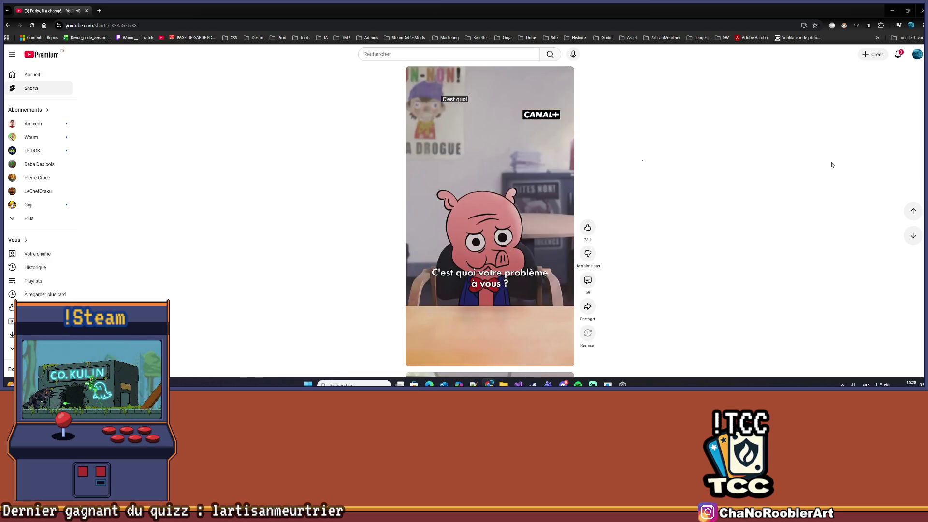
{"action": "scroll", "coordinate": [752, 195], "scroll_direction": "down", "scroll_amount": 1}
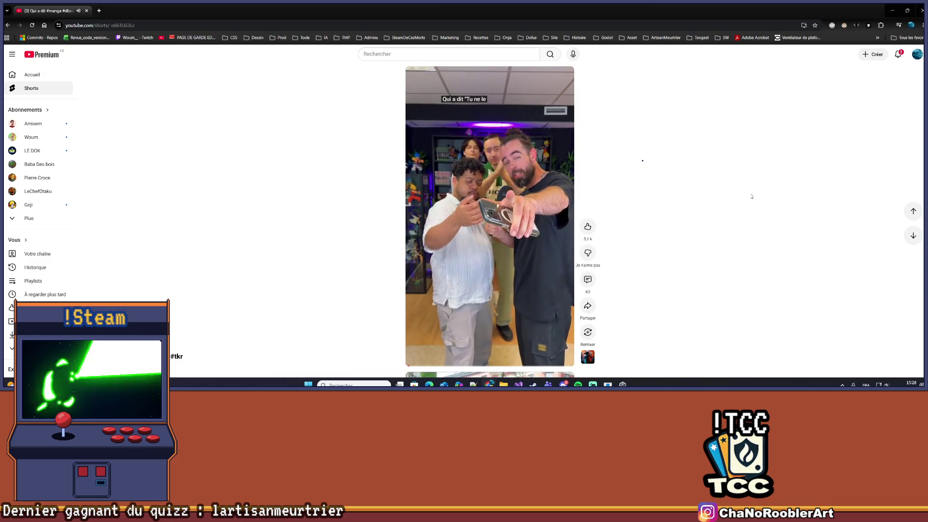